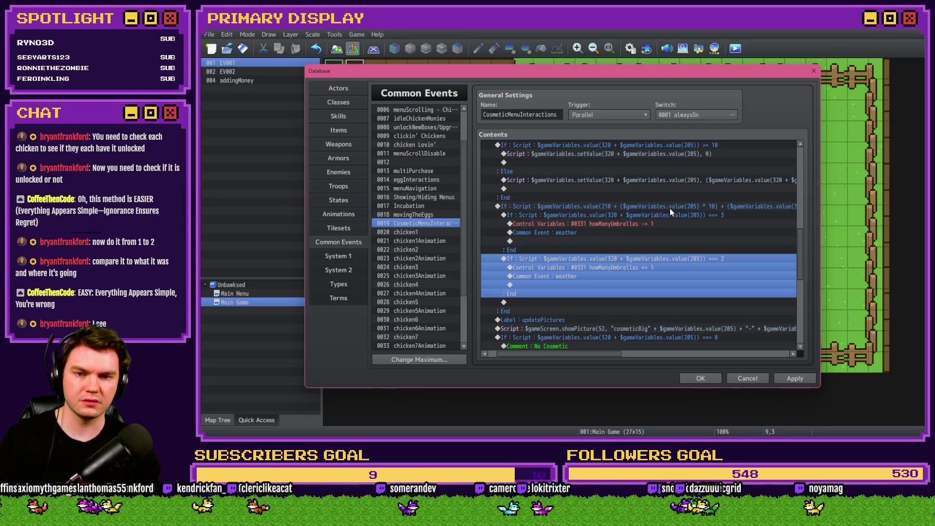
# Select the umbrella-count If block and review the === 2, === 3 and <= 0 blocks in the Back Button code.
pyautogui.click(671, 206)
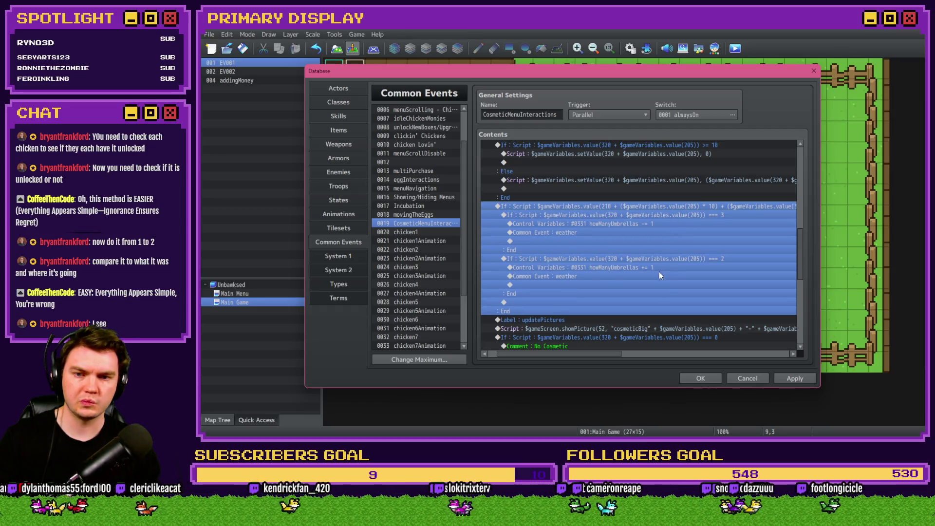
pyautogui.scroll(8, 649, 285)
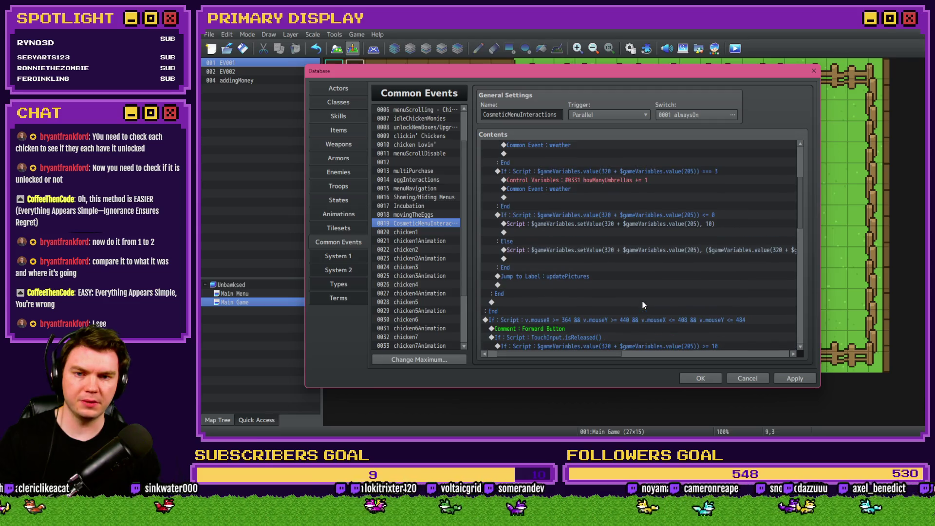
pyautogui.scroll(2, 642, 304)
pyautogui.click(609, 181)
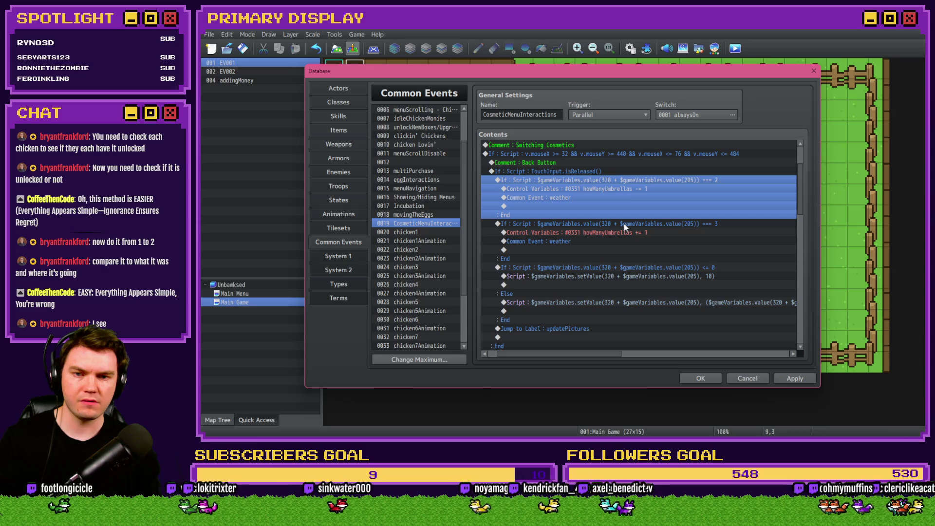
pyautogui.click(615, 224)
pyautogui.click(619, 180)
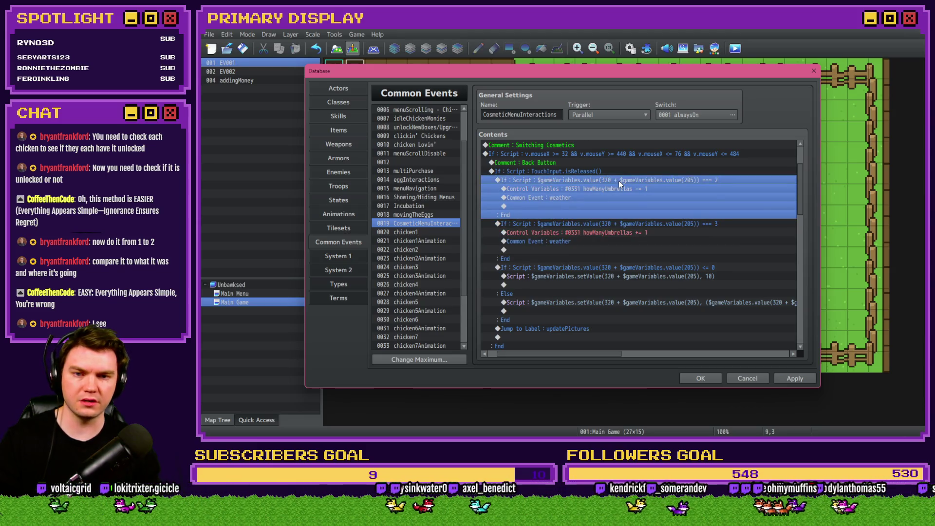
pyautogui.scroll(-2, 618, 180)
pyautogui.click(618, 207)
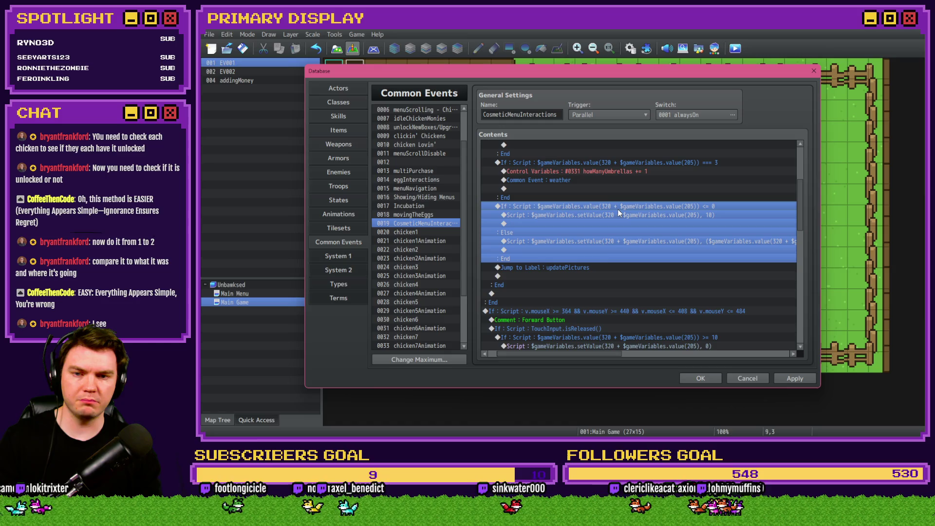
# Paste the umbrella-count If block above Jump to Label and change its nested check to === 1.
pyautogui.click(594, 267)
pyautogui.hotkey('ctrl', 'v')
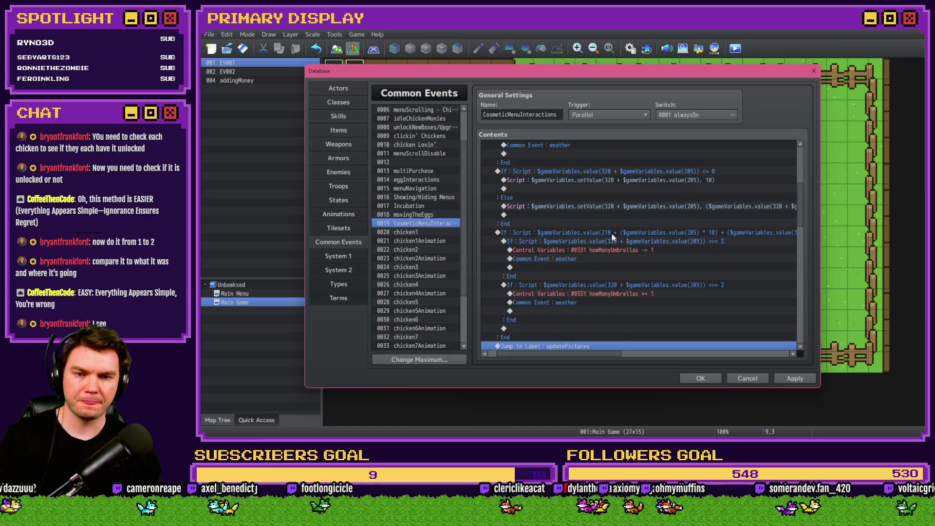
pyautogui.click(612, 238)
pyautogui.scroll(3, 615, 250)
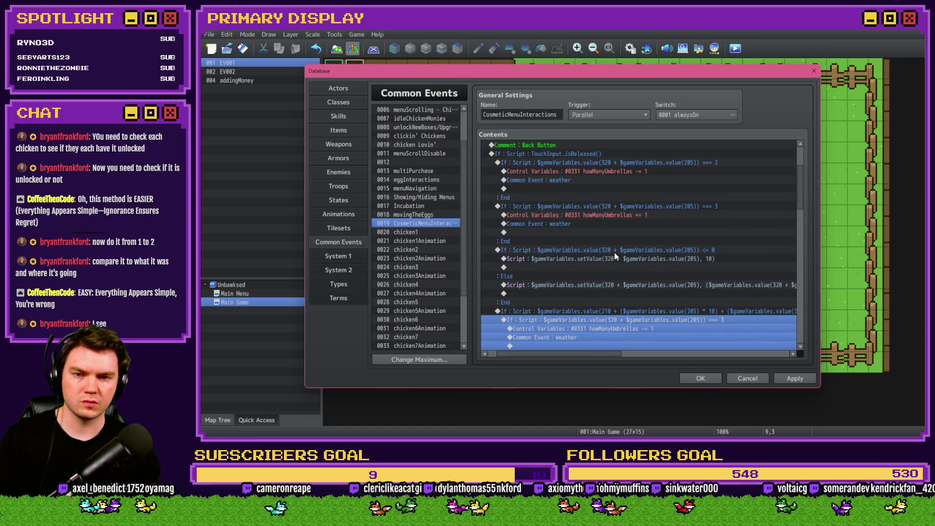
pyautogui.scroll(-2, 614, 253)
pyautogui.doubleClick(635, 259)
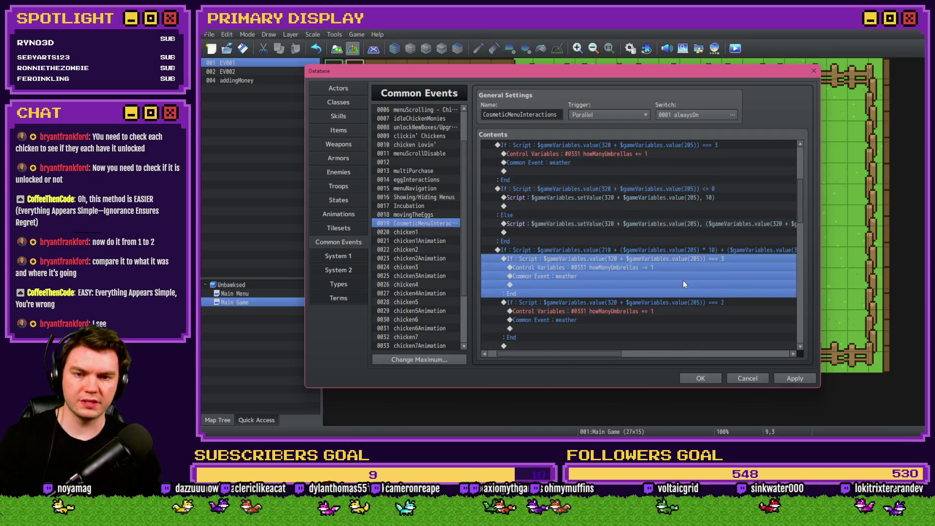
pyautogui.moveTo(706, 287); pyautogui.dragTo(783, 291)
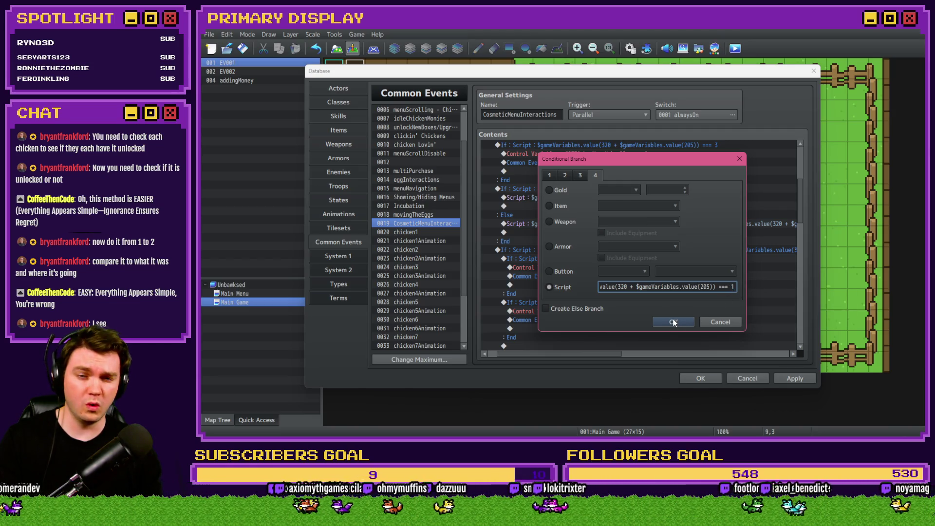
pyautogui.click(692, 321)
# Move the nested === 2 block to the top of the Back Button code and save the Database.
pyautogui.click(703, 302)
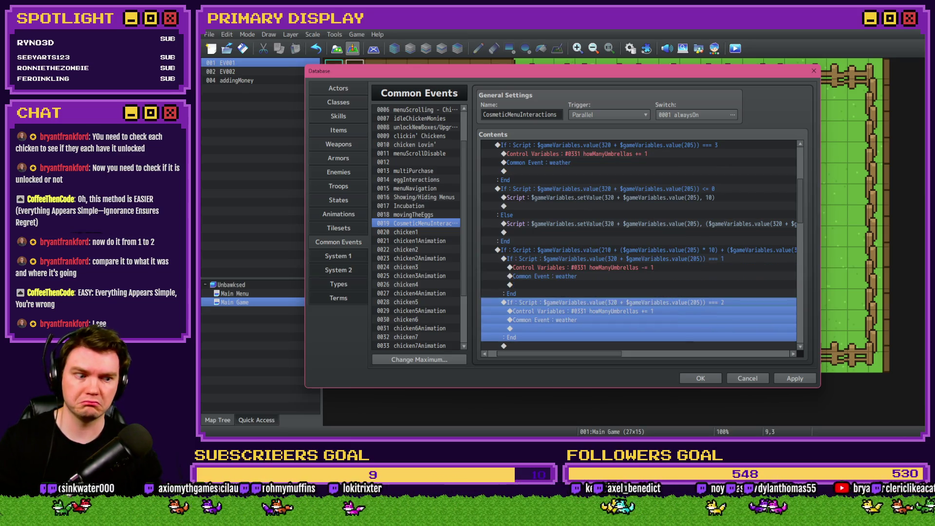
pyautogui.scroll(2, 647, 320)
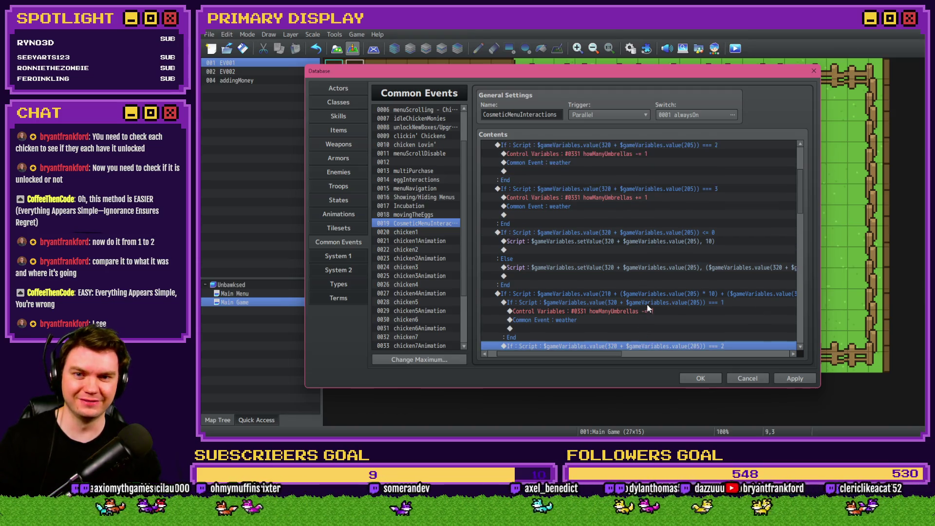
pyautogui.hotkey('ctrl', 'x')
pyautogui.click(653, 182)
pyautogui.hotkey('ctrl', 'v')
pyautogui.keyDown('shift'); pyautogui.click(645, 223); pyautogui.keyUp('shift')
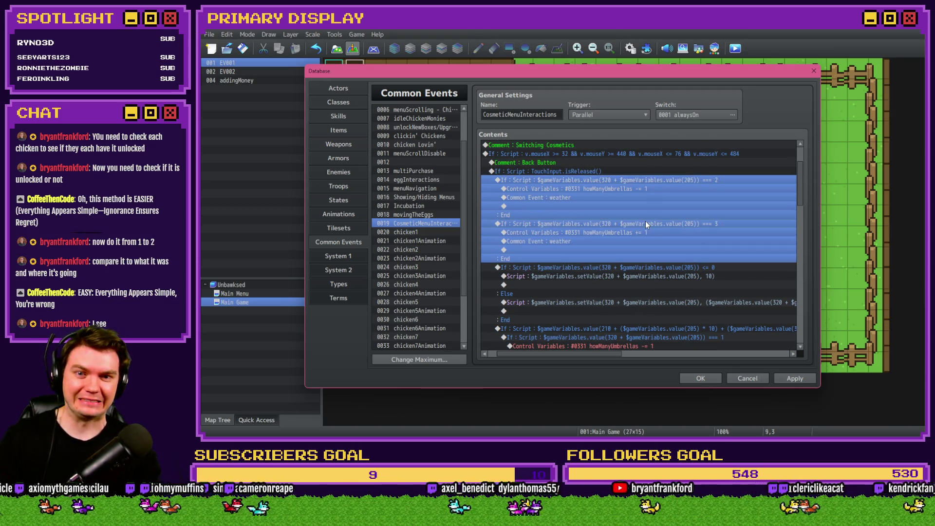
pyautogui.scroll(-5, 656, 328)
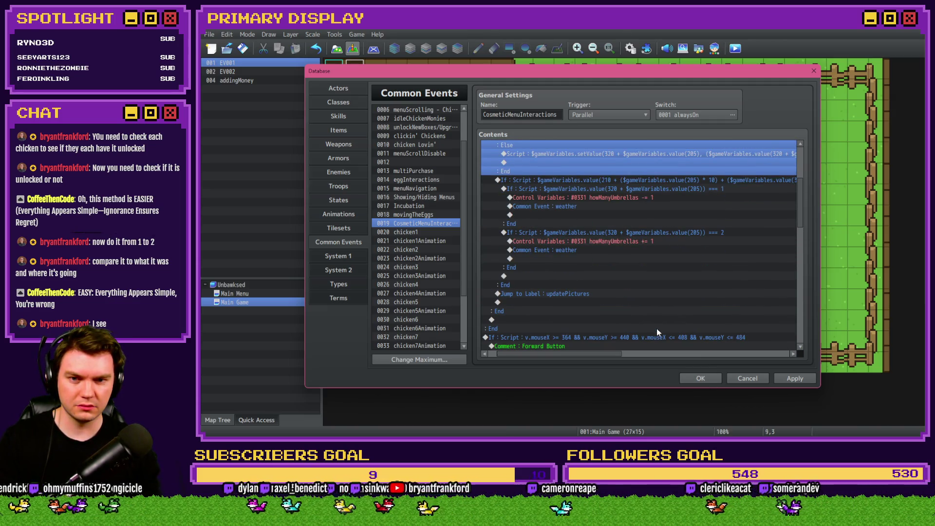
pyautogui.click(699, 376)
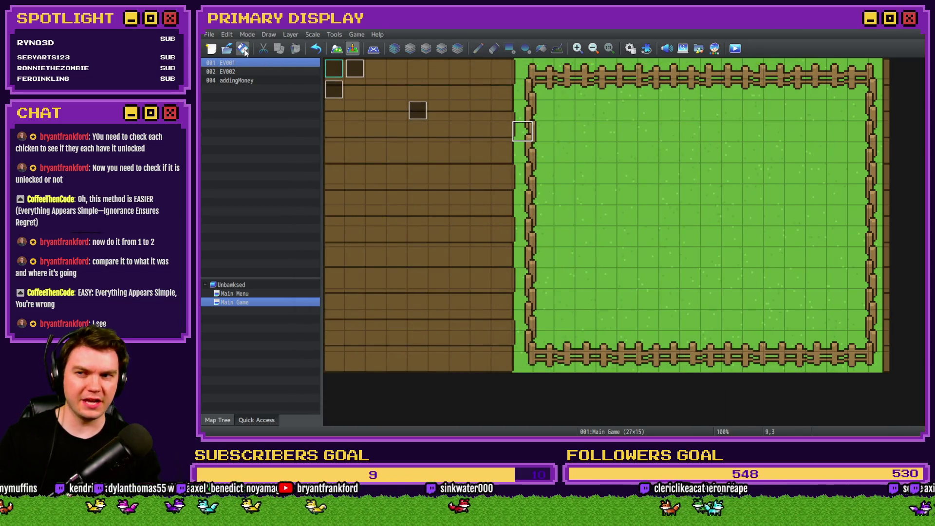
# Start a playtest and cycle the Leghorn's outfits between Umbrella and Crown.
pyautogui.click(736, 52)
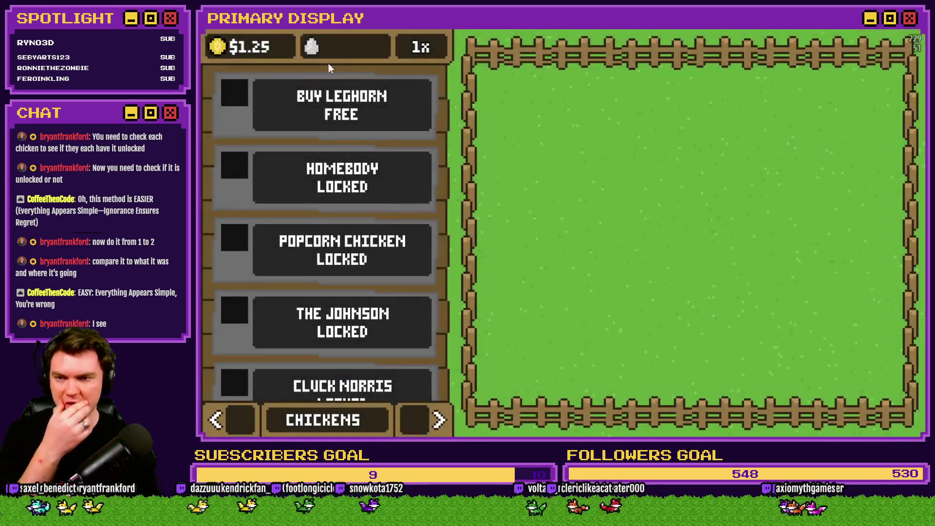
pyautogui.click(439, 420)
pyautogui.click(439, 420)
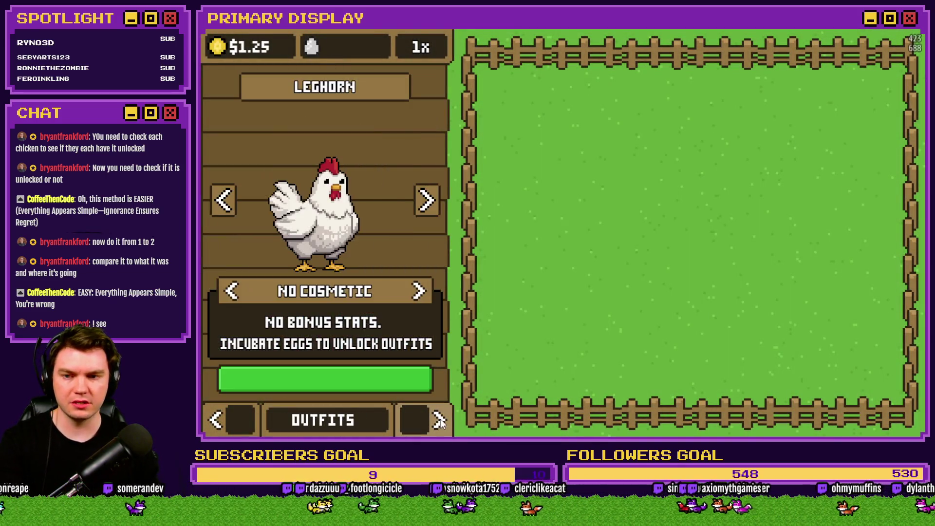
pyautogui.click(419, 291)
pyautogui.click(419, 291)
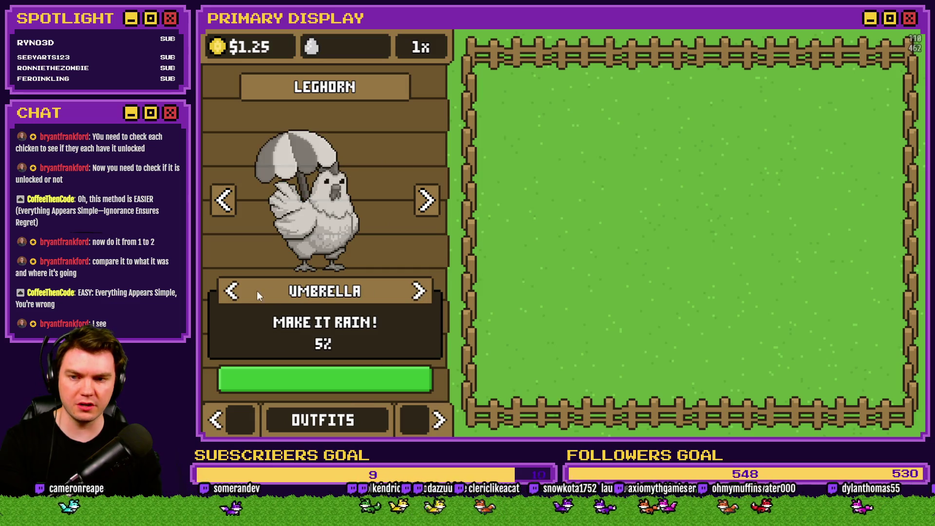
pyautogui.click(233, 291)
pyautogui.click(232, 291)
pyautogui.click(233, 291)
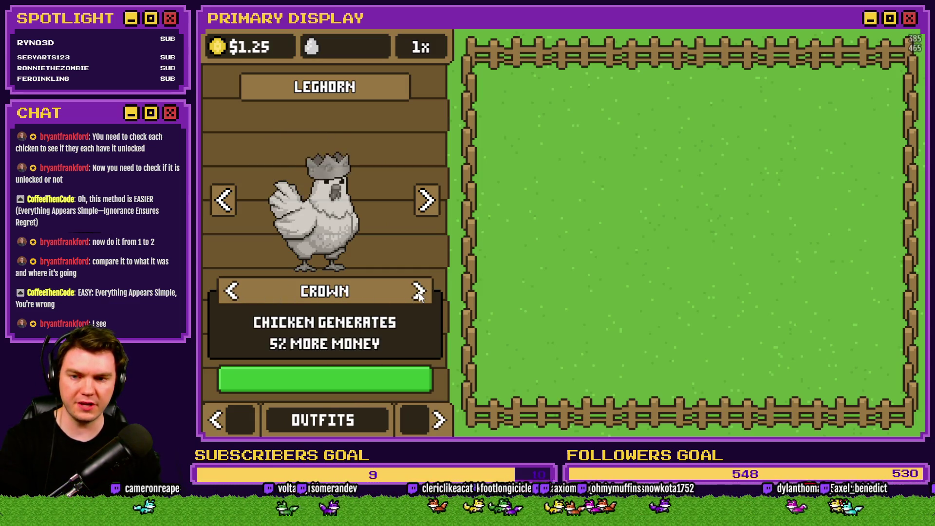
pyautogui.click(233, 291)
pyautogui.click(233, 291)
pyautogui.click(232, 291)
pyautogui.click(233, 292)
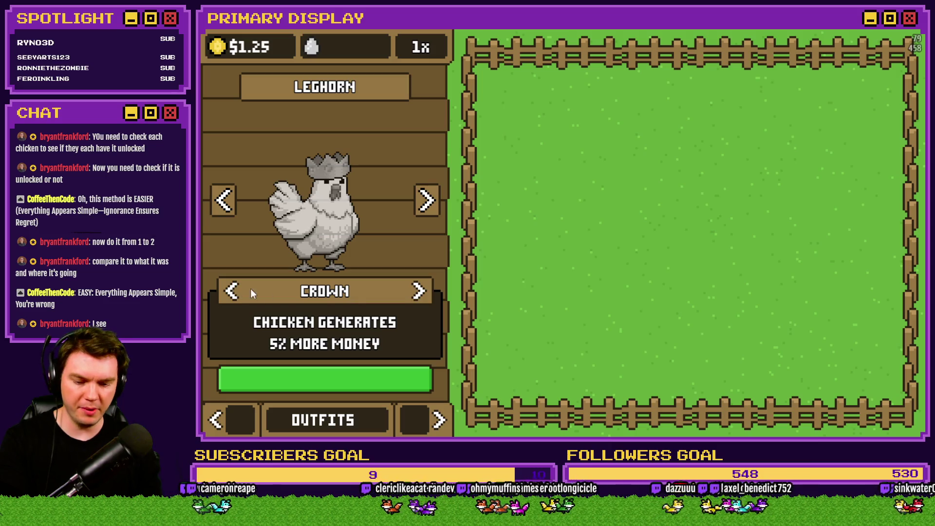
# In the F9 debug window, set variable 0222 cosmetic1-2 to 1.
pyautogui.press('F9')
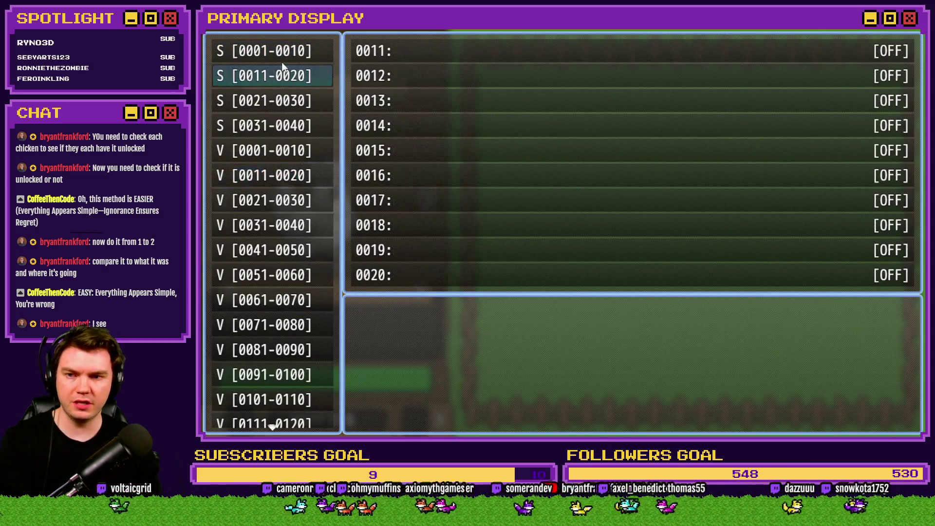
pyautogui.scroll(-15, 271, 422)
pyautogui.scroll(2, 288, 40)
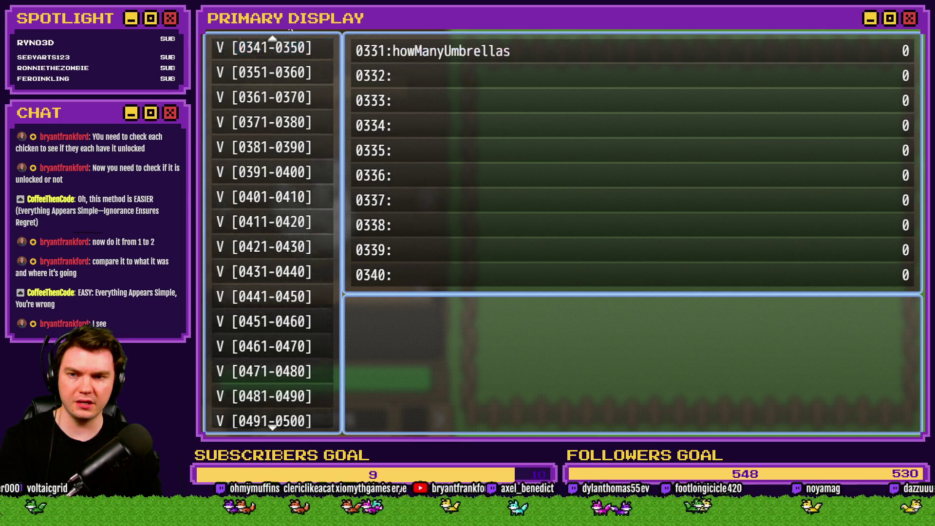
pyautogui.moveTo(290, 29); pyautogui.dragTo(290, 29)
pyautogui.press('Return')
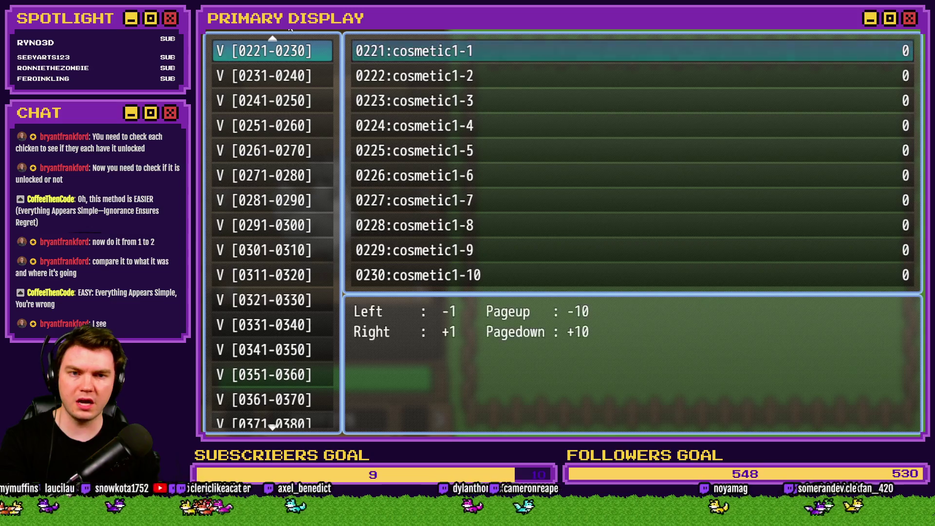
pyautogui.press('Down')
pyautogui.press('Right')
pyautogui.press('Escape')
pyautogui.press('Escape')
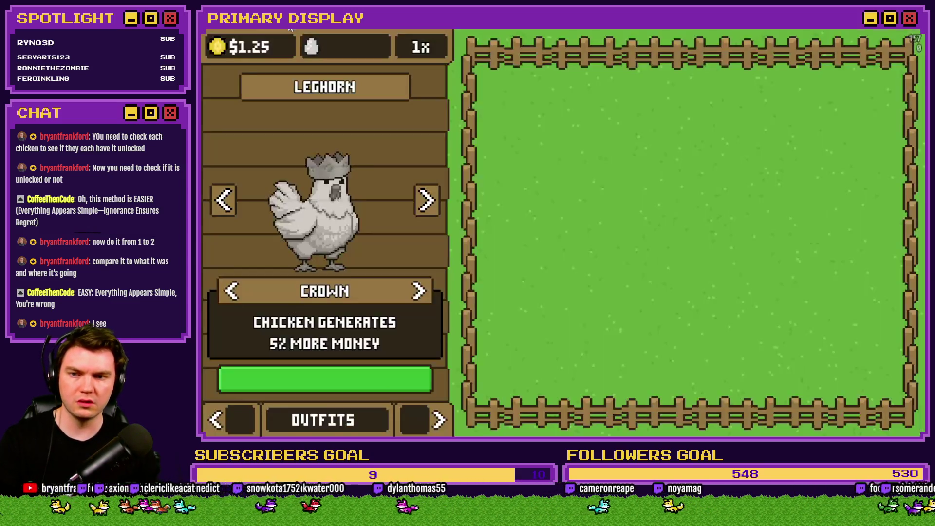
# Cycle the outfit through Umbrella, Crown and Chef's Hat, checking the debug variables with F9.
pyautogui.click(421, 294)
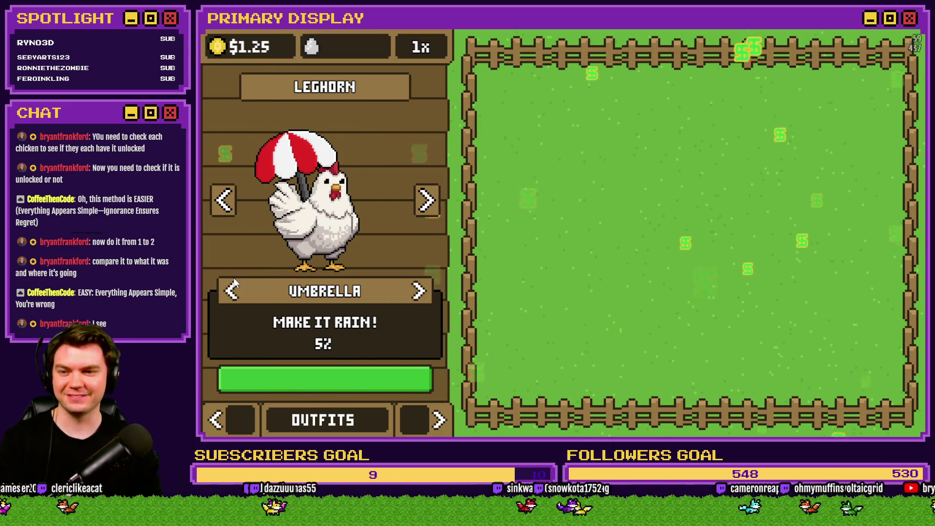
pyautogui.click(418, 292)
pyautogui.click(419, 292)
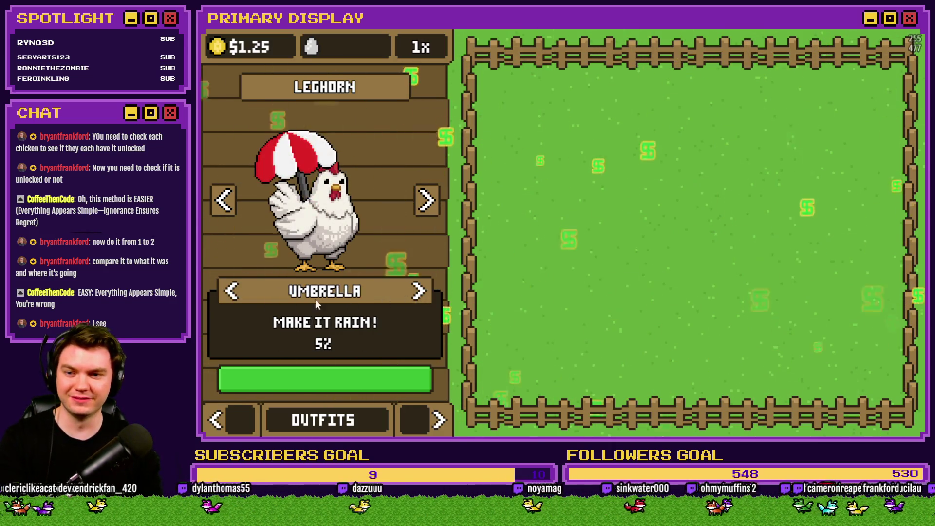
pyautogui.click(420, 292)
pyautogui.click(232, 291)
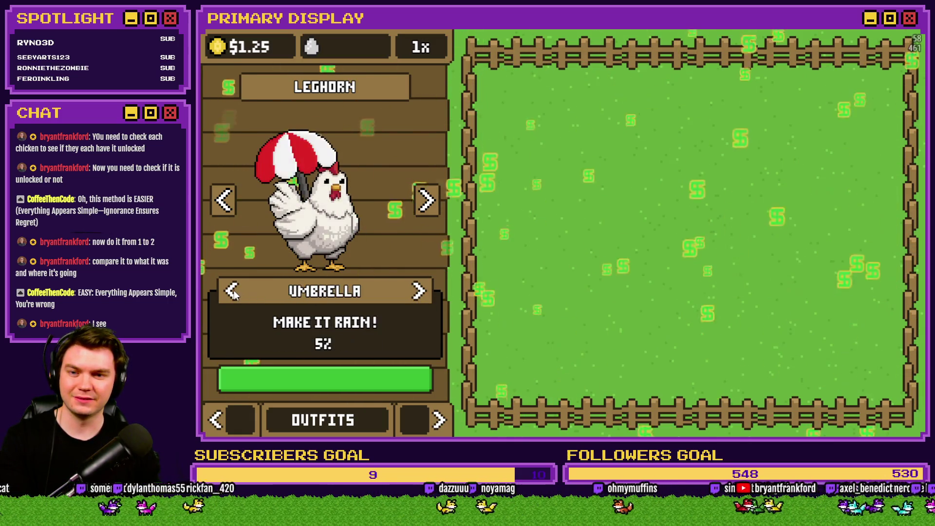
pyautogui.press('F9')
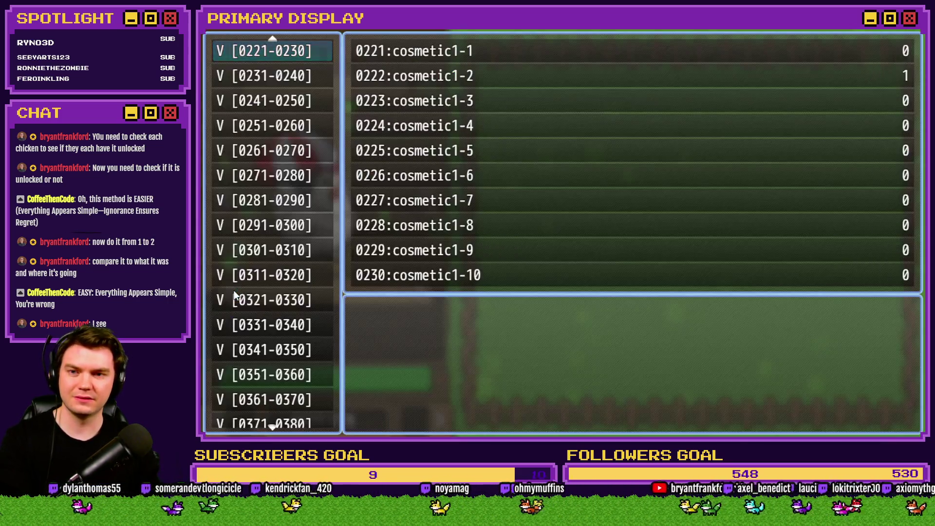
pyautogui.press('Down')
pyautogui.press('Down')
pyautogui.press('Down')
pyautogui.press('Down')
pyautogui.press('Down')
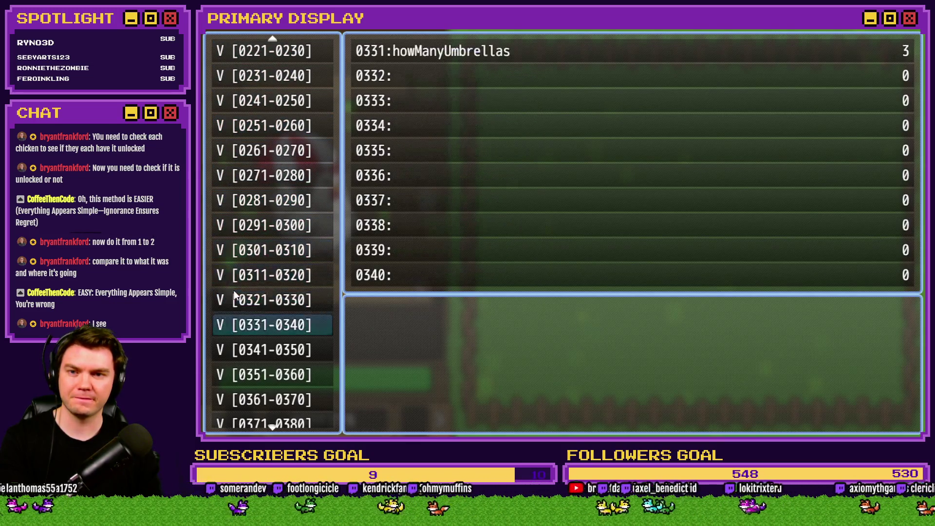
pyautogui.press('F9')
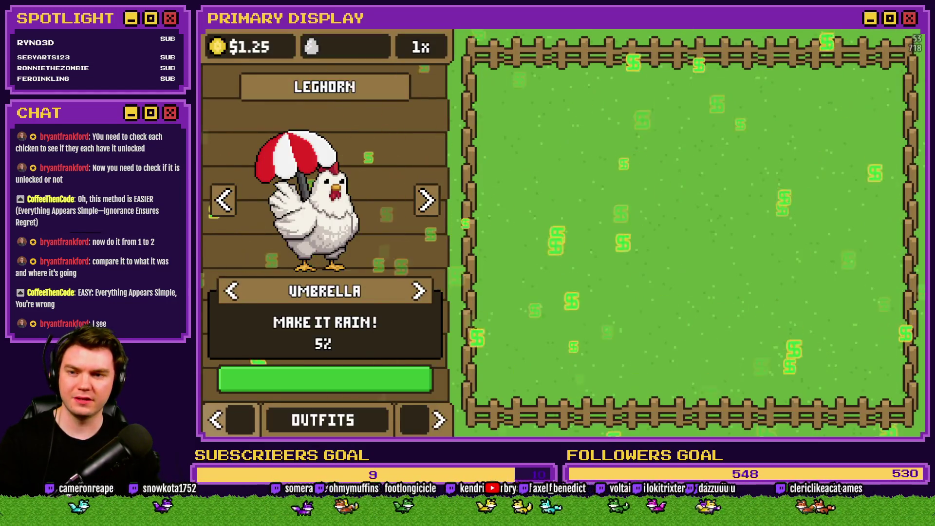
# Toggle the outfit between Crown, Umbrella and Chef's Hat again, then end the playtest.
pyautogui.click(233, 291)
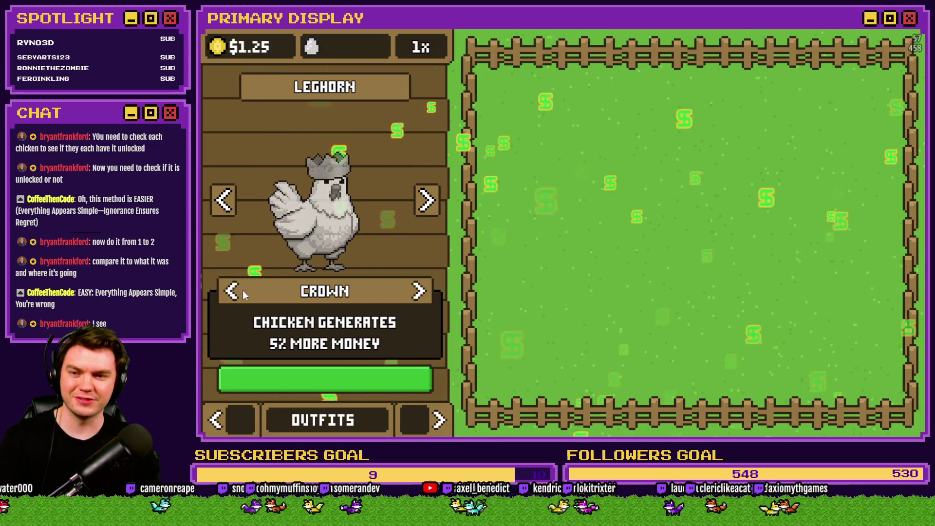
pyautogui.click(421, 294)
pyautogui.press('F9')
pyautogui.press('F9')
pyautogui.click(421, 295)
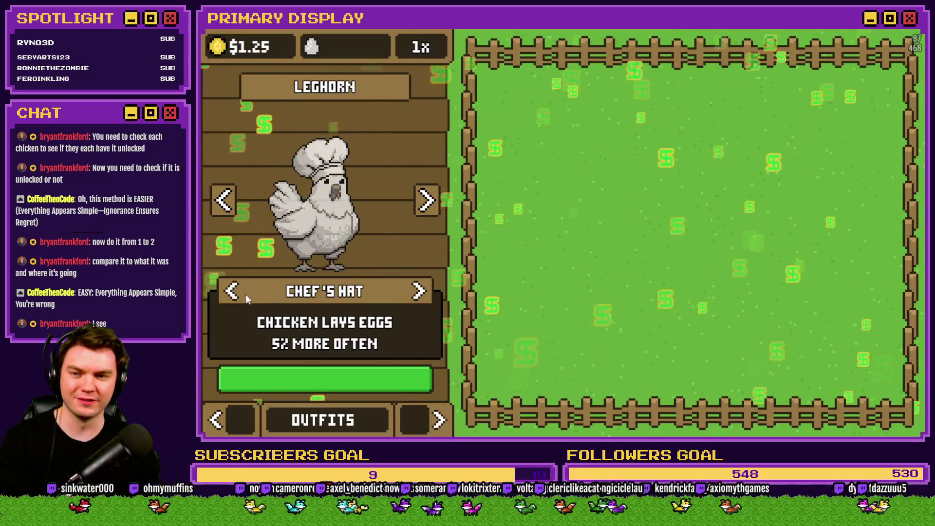
pyautogui.click(234, 292)
pyautogui.click(420, 294)
pyautogui.click(232, 292)
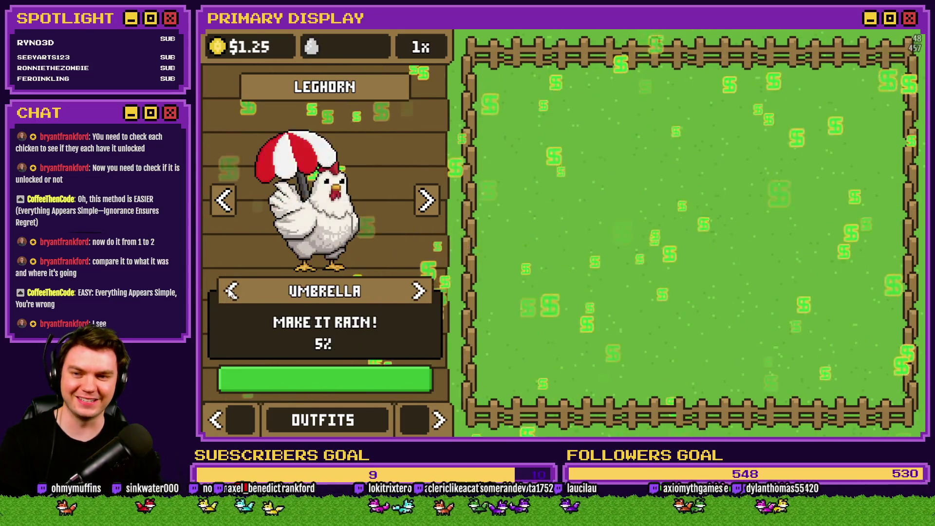
pyautogui.press('F9')
pyautogui.press('F9')
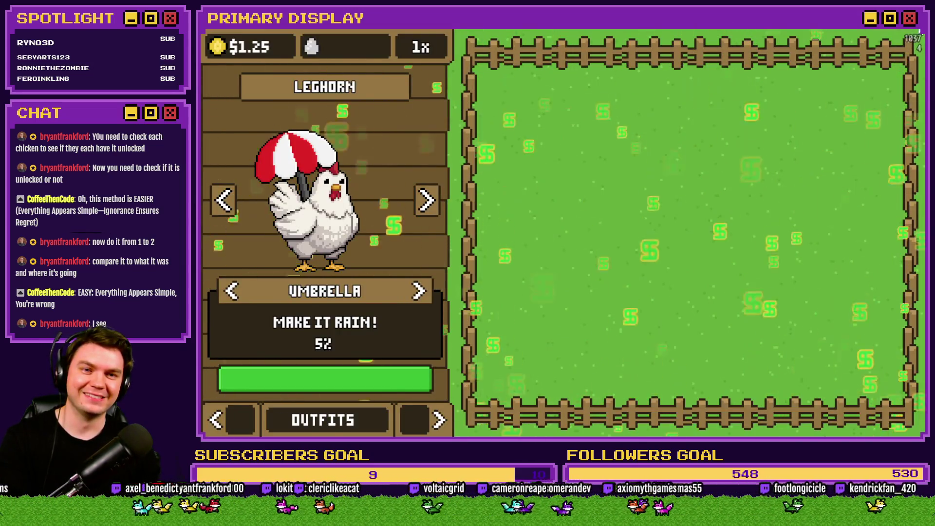
pyautogui.hotkey('alt', 'F4')
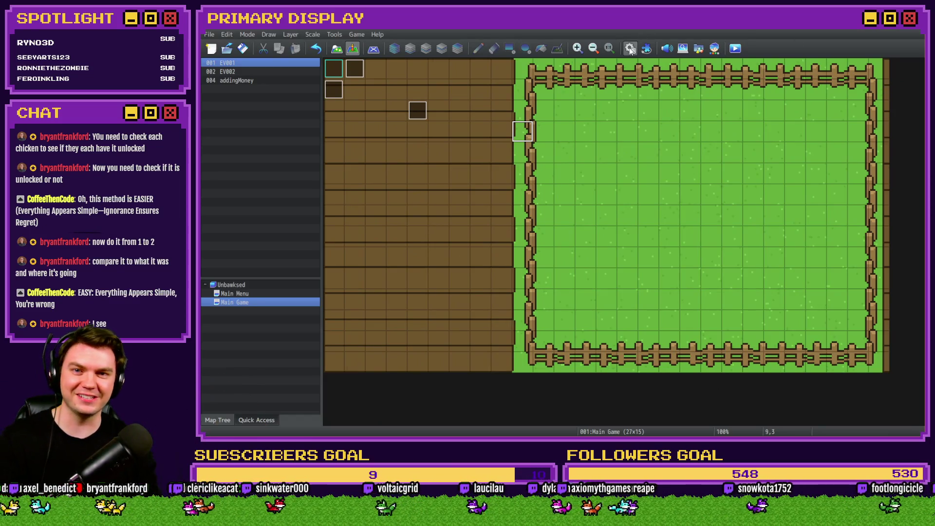
# Open CosmeticMenuInteractions in the Database and inspect the howManyUmbrellas -= 1, += 1 and weather call lines.
pyautogui.click(630, 48)
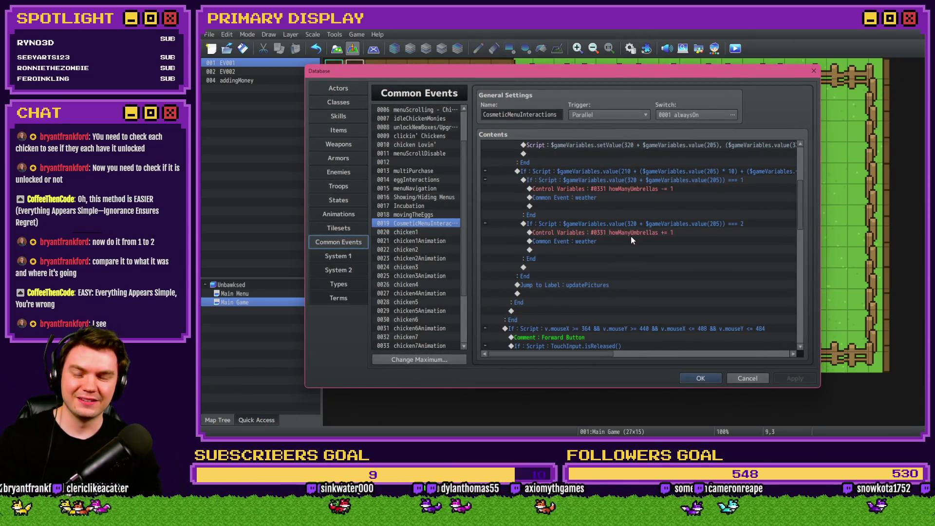
pyautogui.scroll(3, 629, 258)
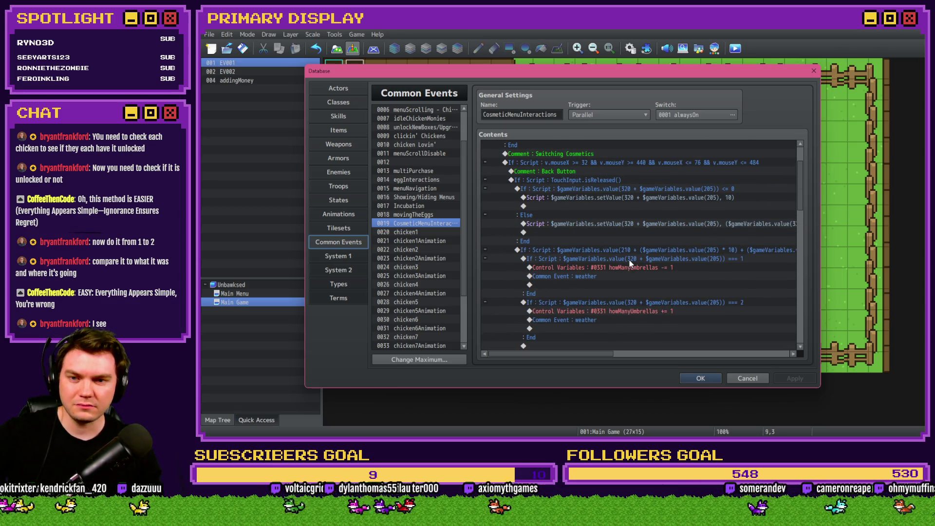
pyautogui.scroll(-5, 630, 263)
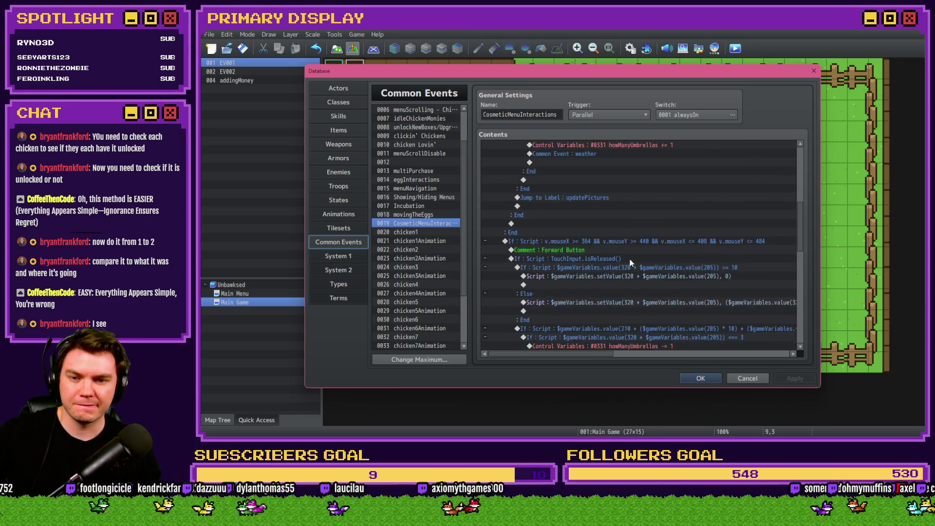
pyautogui.click(643, 243)
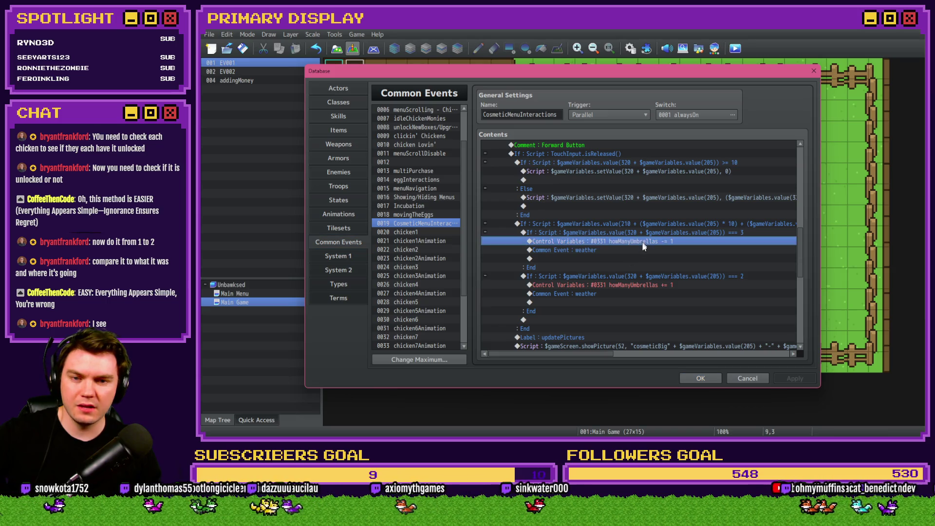
pyautogui.click(647, 286)
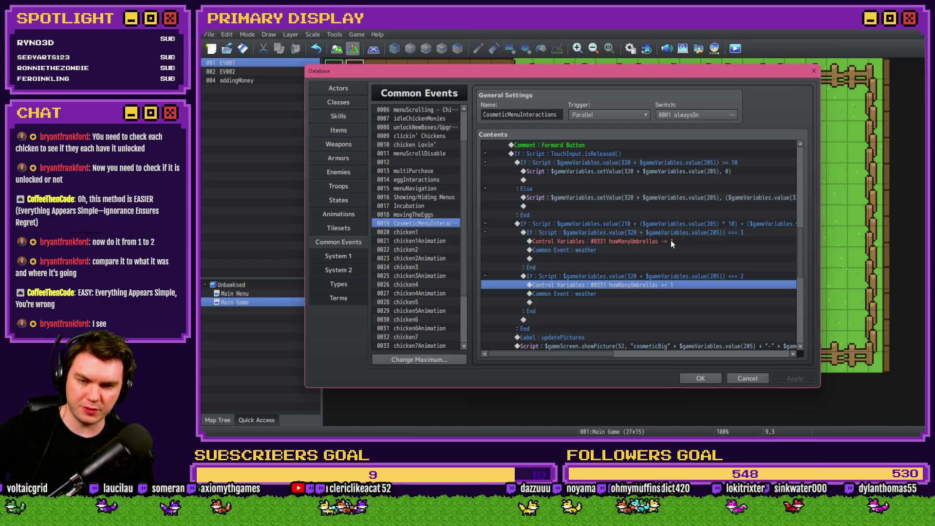
pyautogui.click(673, 247)
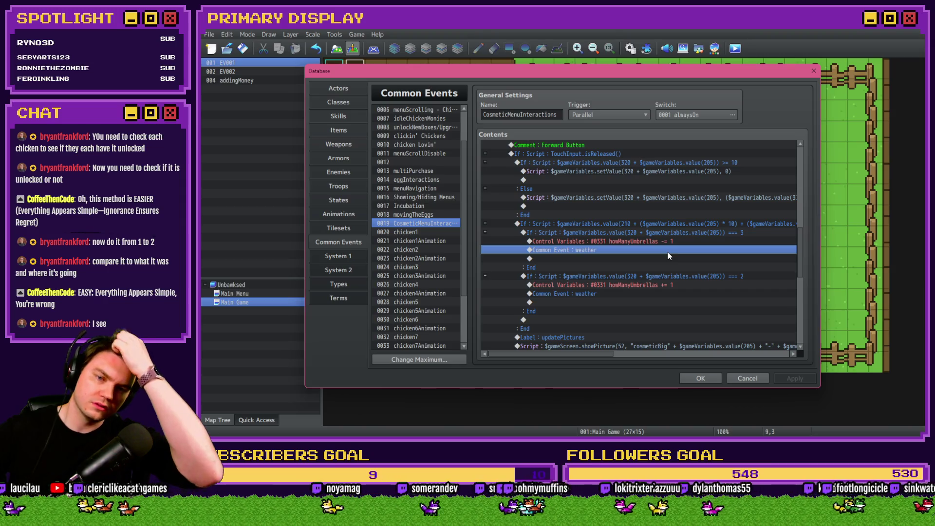
# Drag the Forward Button's === 2 If block above the === 3 block.
pyautogui.moveTo(633, 276); pyautogui.dragTo(627, 233)
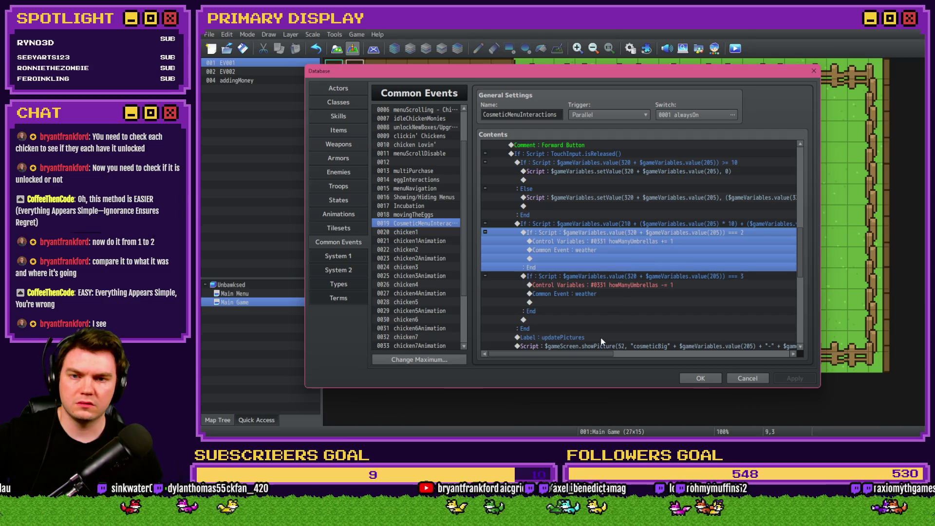
pyautogui.moveTo(598, 355); pyautogui.dragTo(605, 353)
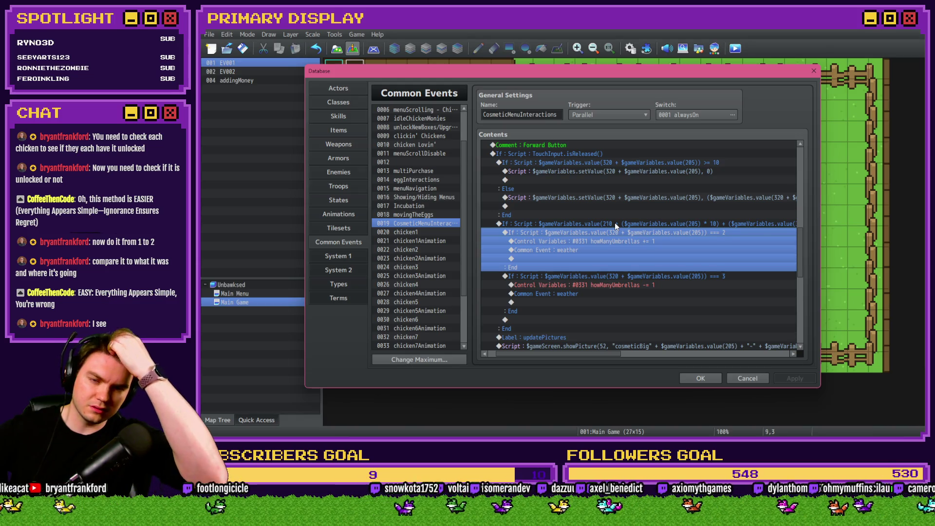
pyautogui.moveTo(605, 354)
pyautogui.mouseDown()
pyautogui.moveTo(663, 359)
pyautogui.moveTo(627, 363)
pyautogui.moveTo(626, 355)
pyautogui.moveTo(693, 358)
pyautogui.moveTo(605, 359)
pyautogui.mouseUp()
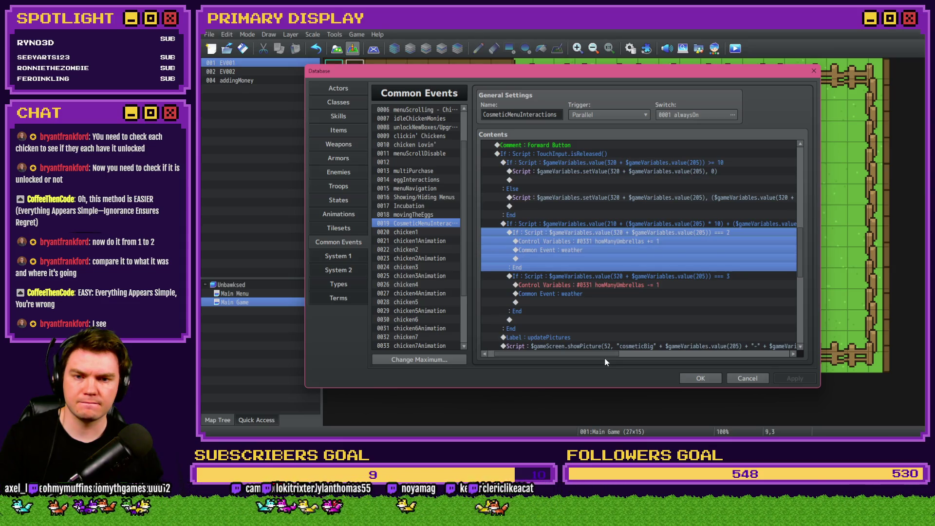
pyautogui.click(638, 244)
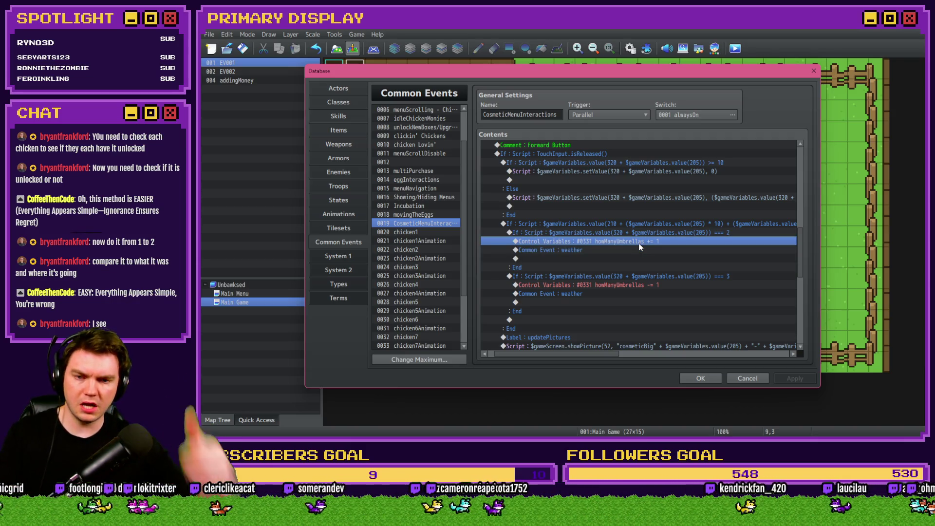
pyautogui.click(626, 232)
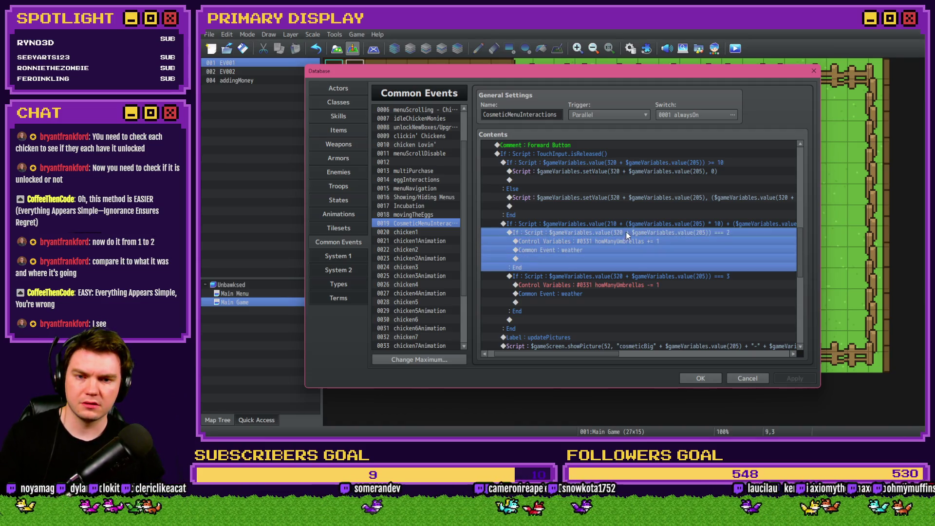
pyautogui.click(641, 278)
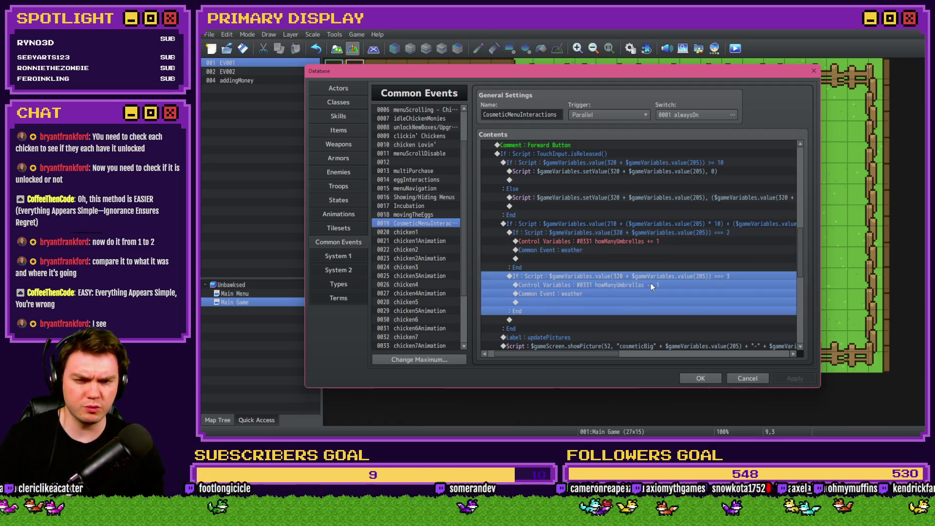
pyautogui.scroll(-2, 651, 286)
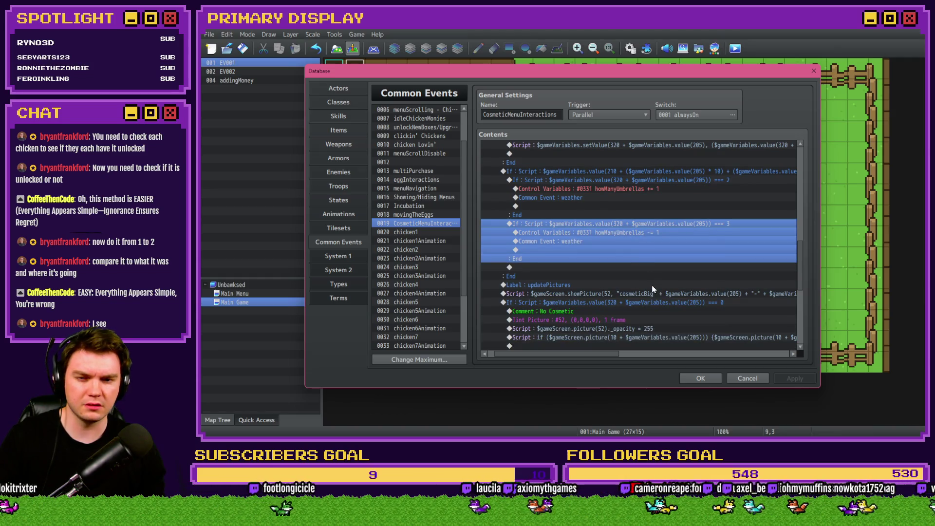
pyautogui.scroll(-3, 652, 289)
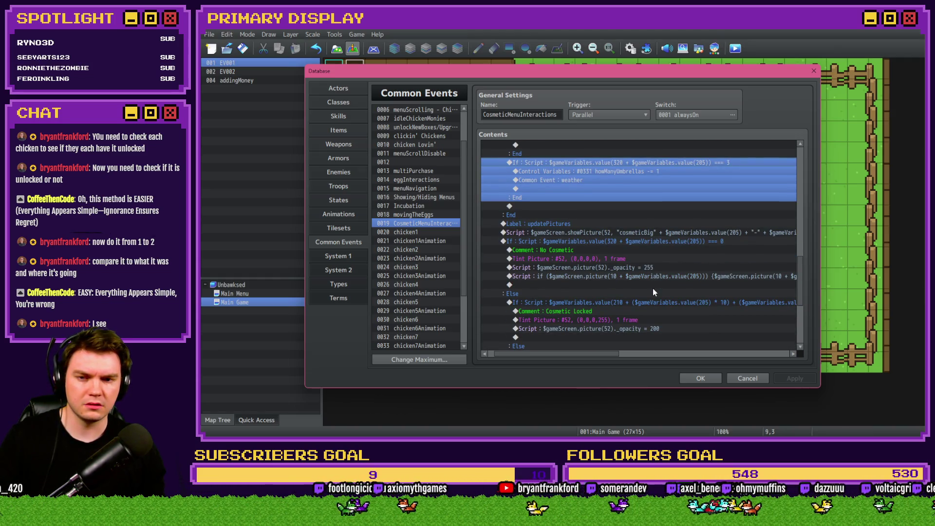
pyautogui.scroll(-1, 652, 289)
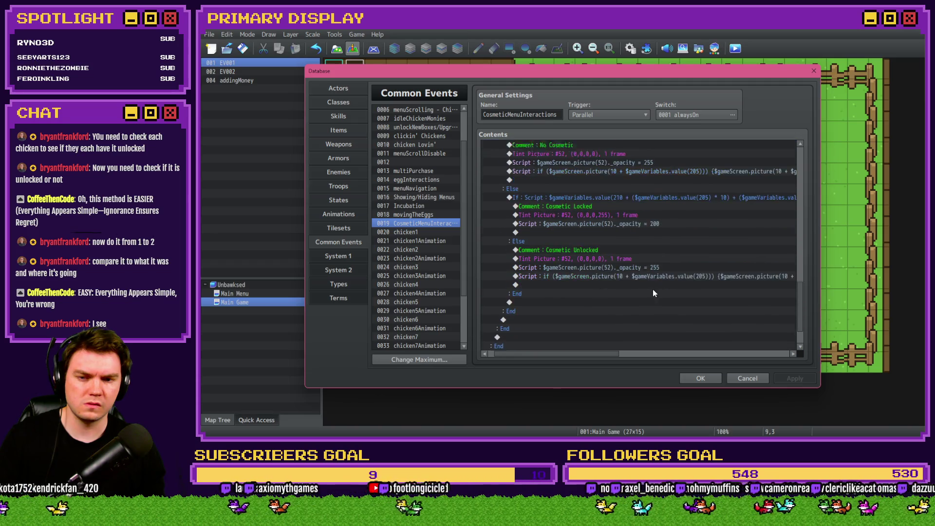
pyautogui.scroll(3, 652, 289)
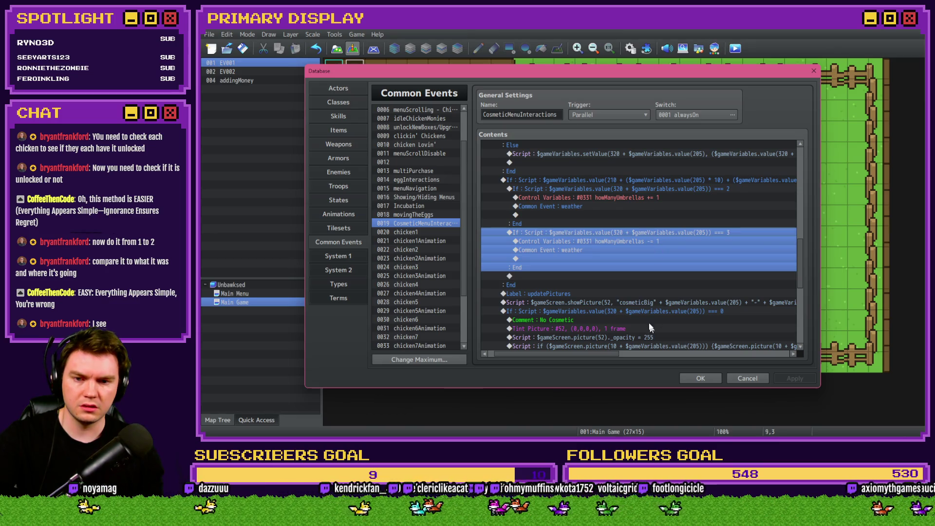
pyautogui.scroll(2, 645, 313)
pyautogui.scroll(-1, 645, 313)
pyautogui.moveTo(609, 353)
pyautogui.mouseDown()
pyautogui.moveTo(718, 352)
pyautogui.moveTo(610, 352)
pyautogui.mouseUp()
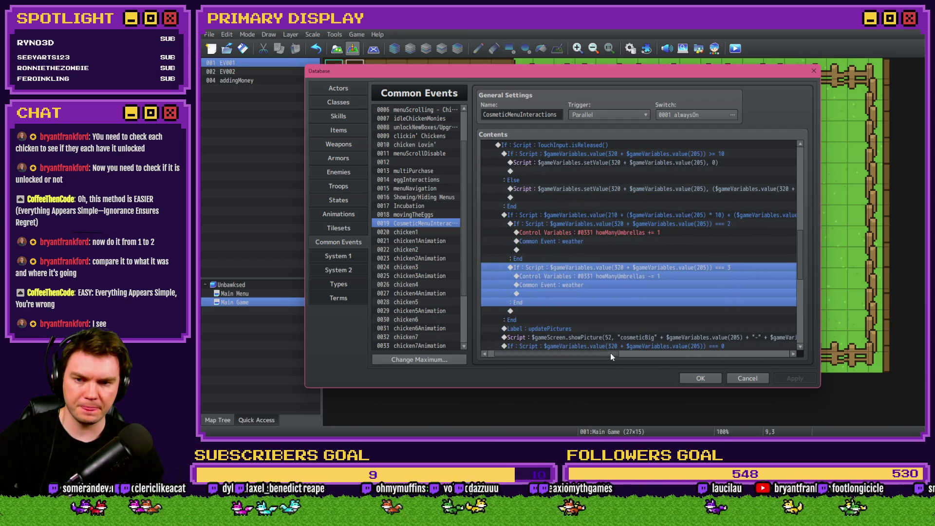
pyautogui.click(617, 268)
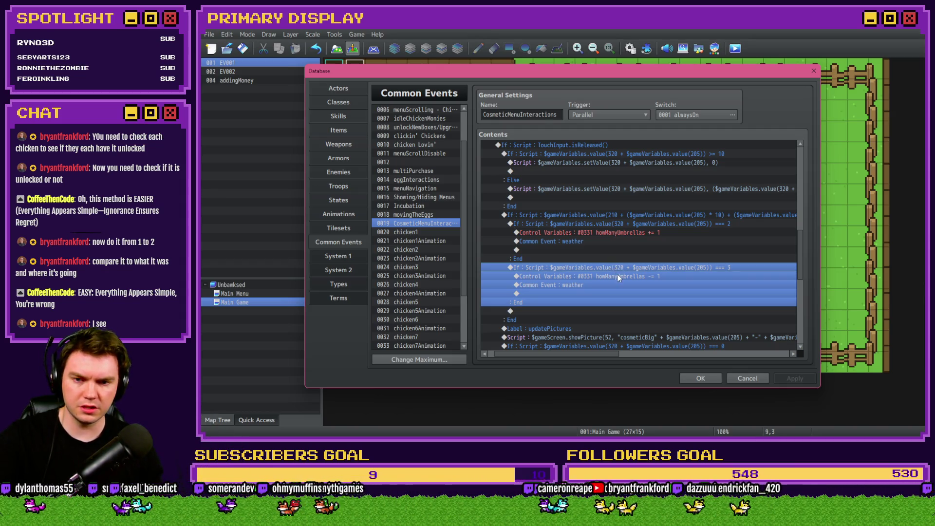
pyautogui.click(618, 276)
pyautogui.moveTo(621, 266); pyautogui.dragTo(627, 223)
# Insert a white Flash Screen with intensity 85 for 90 frames and close the Database.
pyautogui.press('Insert')
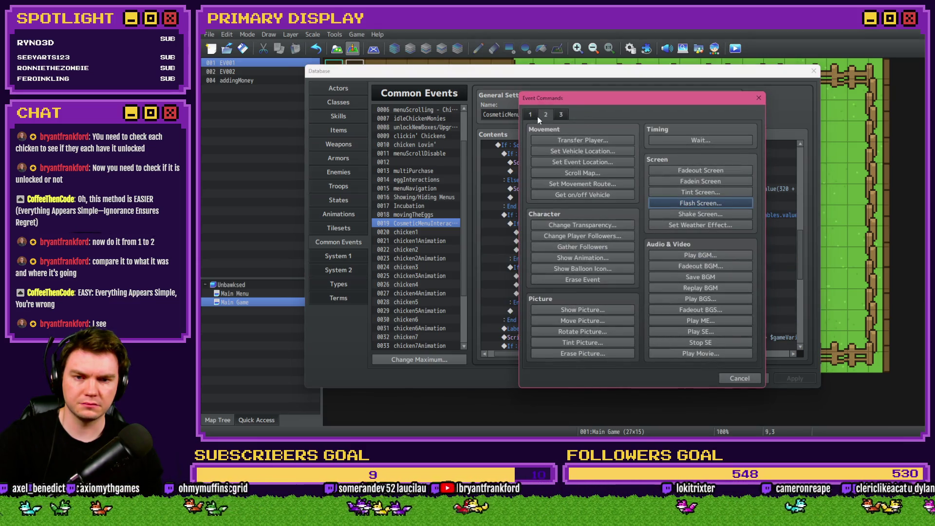
pyautogui.click(716, 205)
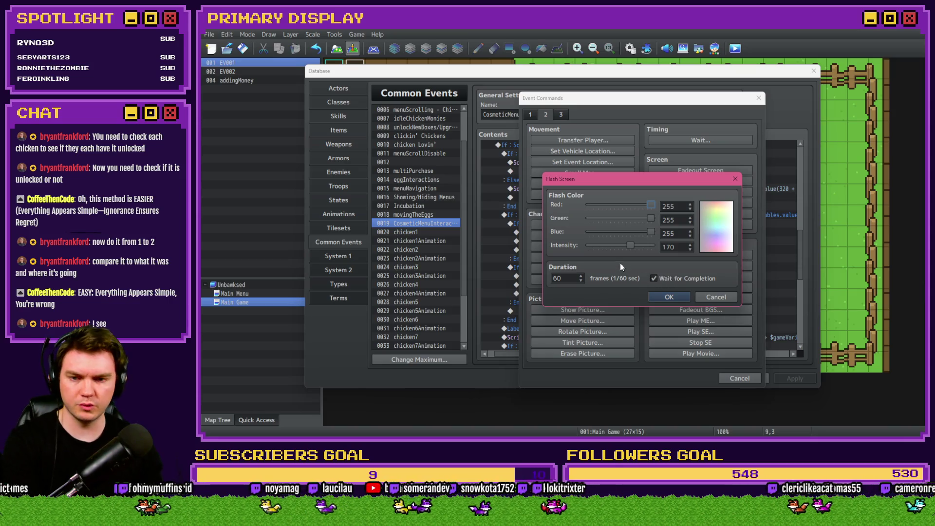
pyautogui.click(610, 245)
pyautogui.write('90')
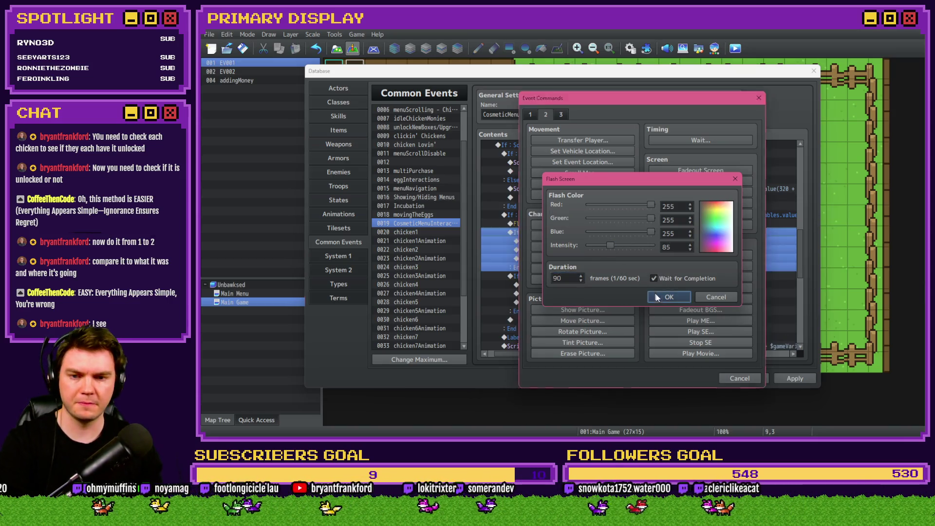
pyautogui.click(669, 297)
pyautogui.click(700, 378)
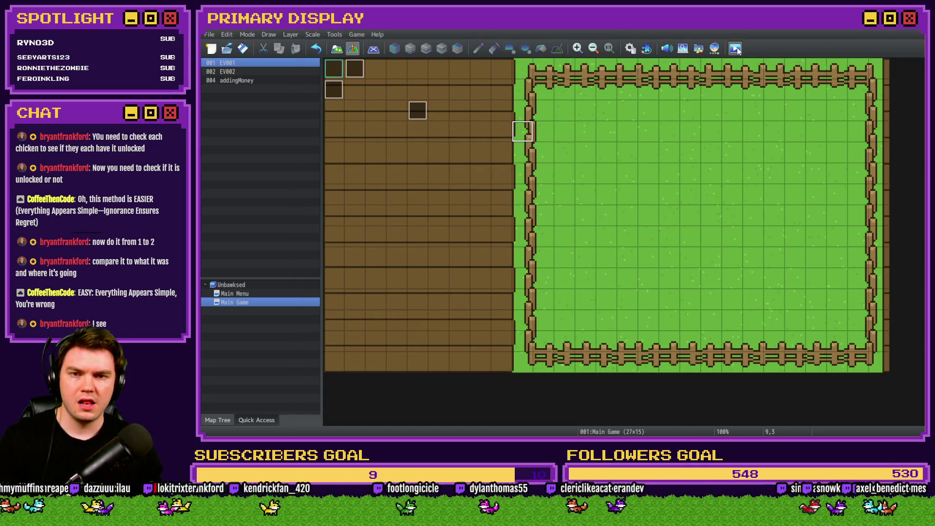
# Start a playtest, cycle the chicken's outfit from Crown to Umbrella and back to Crown, and open the debug viewer.
pyautogui.hotkey('ctrl', 'r')
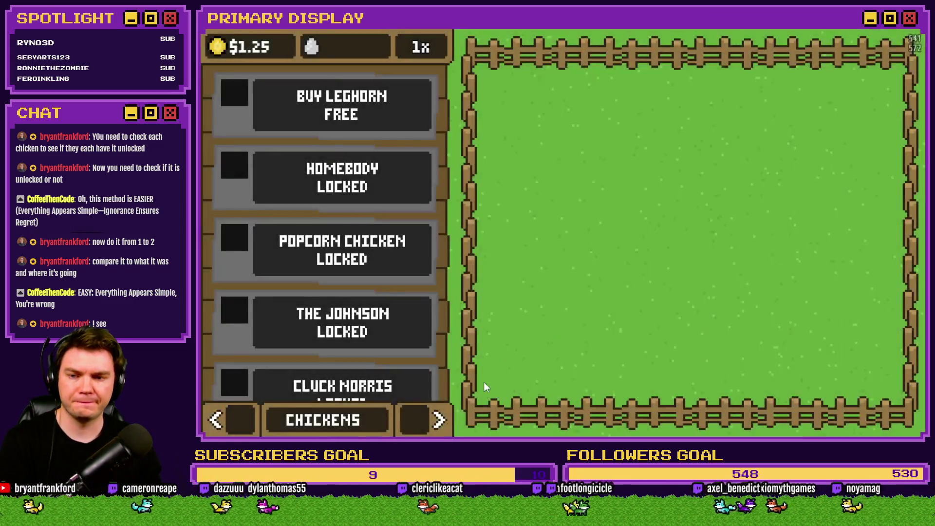
pyautogui.click(439, 420)
pyautogui.click(438, 419)
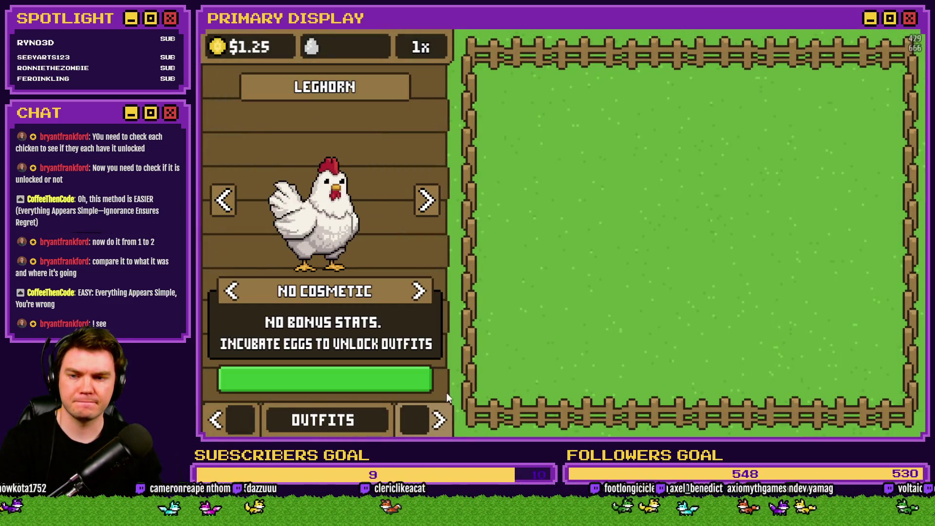
pyautogui.click(421, 295)
pyautogui.click(419, 293)
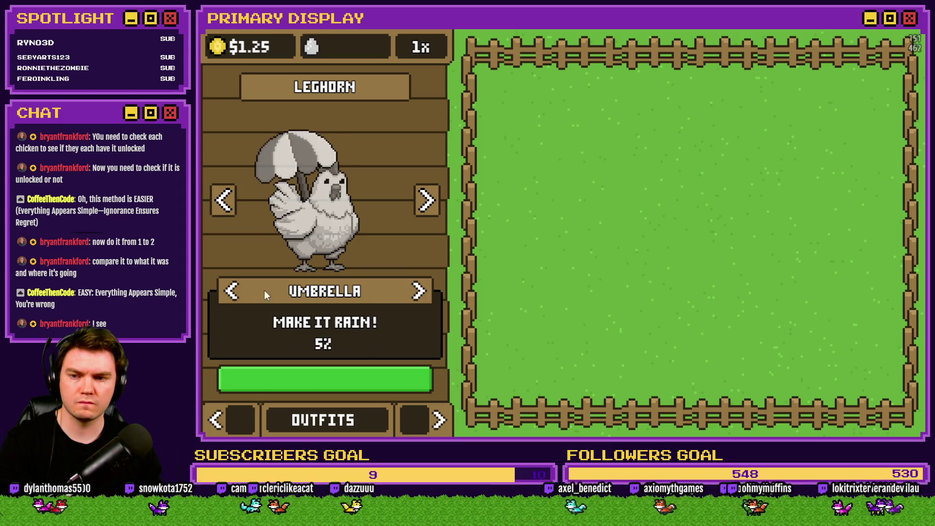
pyautogui.click(418, 294)
pyautogui.click(414, 295)
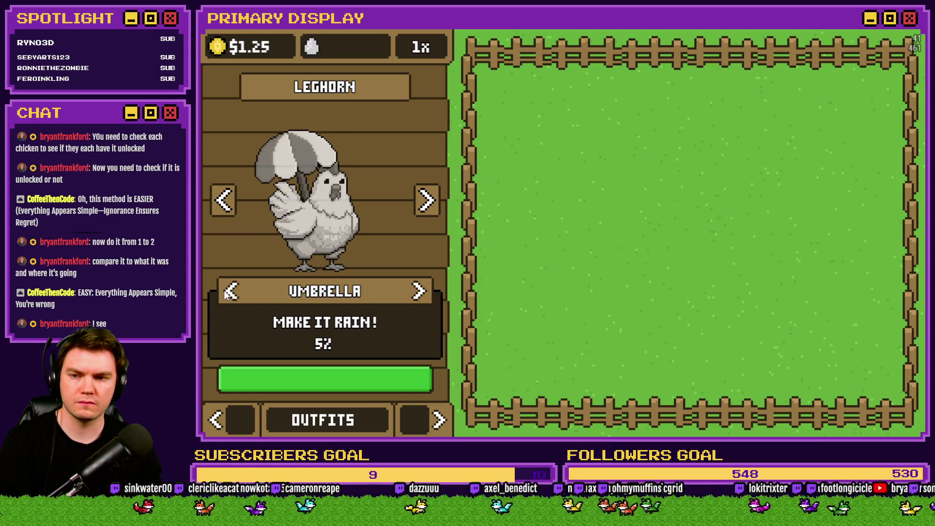
pyautogui.click(224, 290)
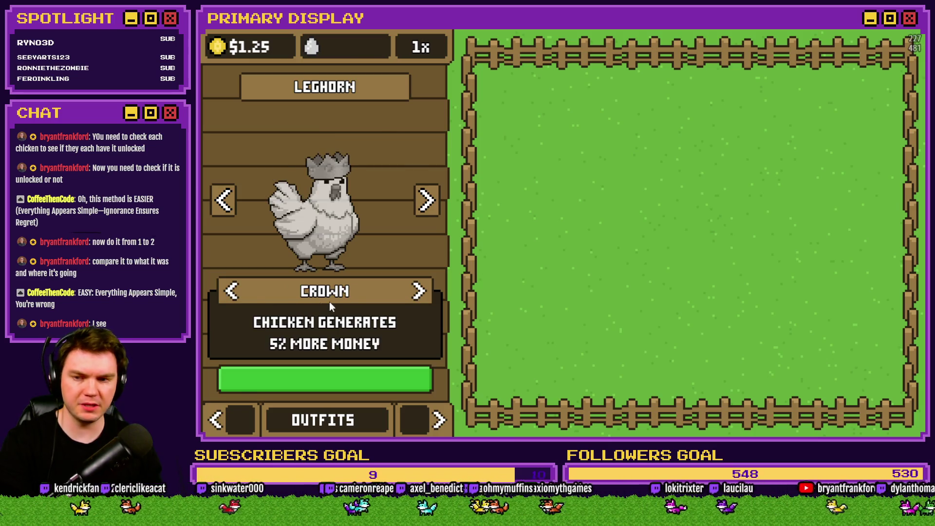
pyautogui.press('F1')
pyautogui.press('Up')
pyautogui.press('Up')
pyautogui.press('Up')
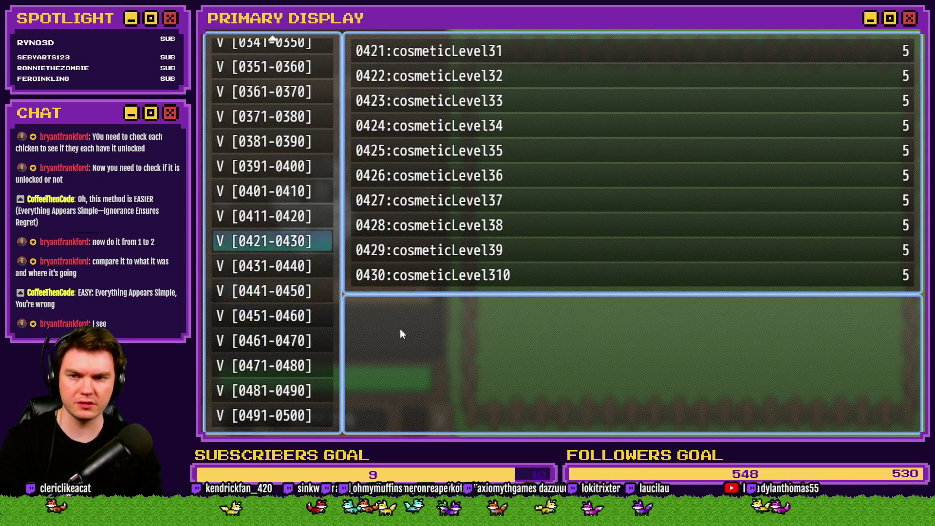
# In the debug viewer, change a cosmetic1 variable and browse to the chicken CosmeticEquip variables.
pyautogui.press('Up')
pyautogui.press('Up')
pyautogui.press('Up')
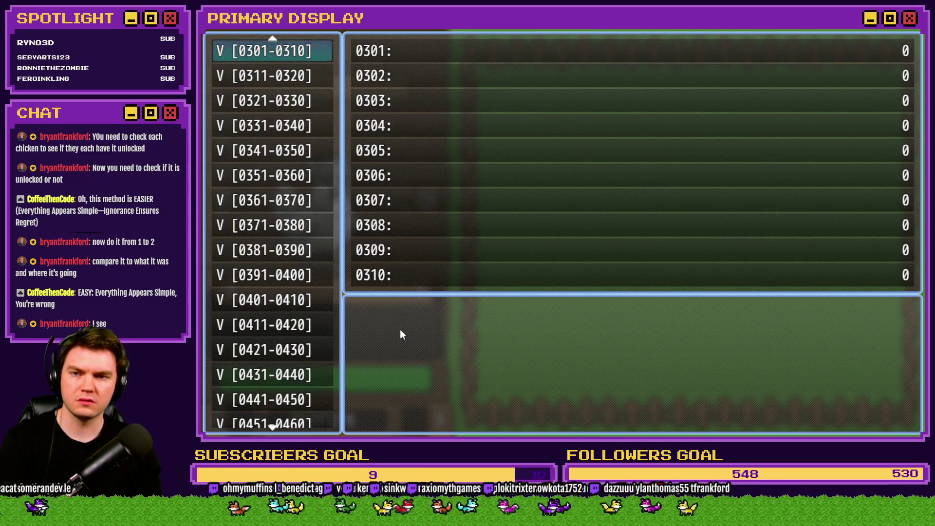
pyautogui.press('Up')
pyautogui.press('Up')
pyautogui.press('Up')
pyautogui.press('Return')
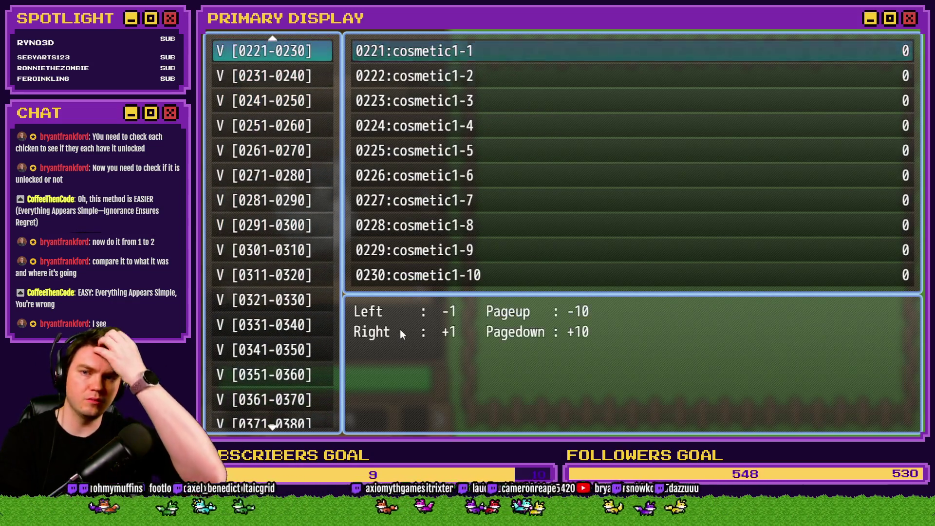
pyautogui.press('Down')
pyautogui.press('Right')
pyautogui.press('Escape')
pyautogui.press('Down')
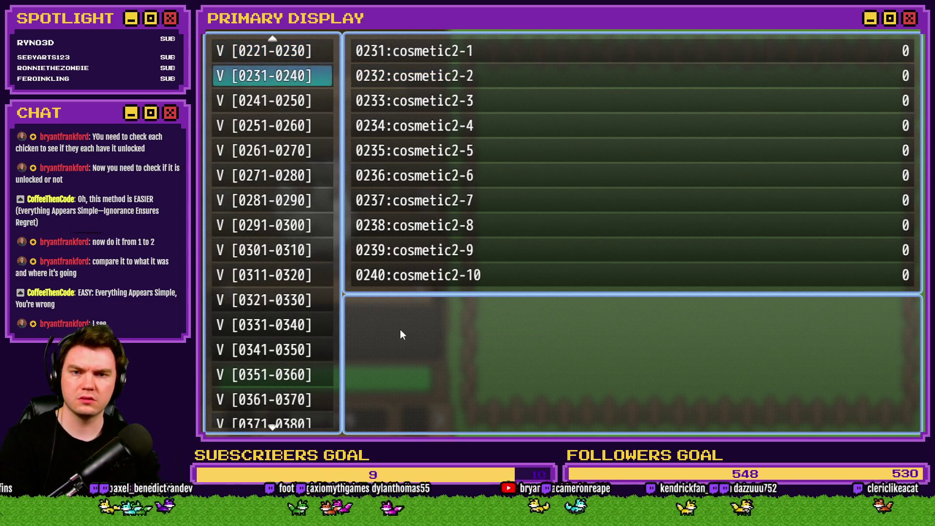
pyautogui.press('Down')
pyautogui.press('Down')
pyautogui.press('Down')
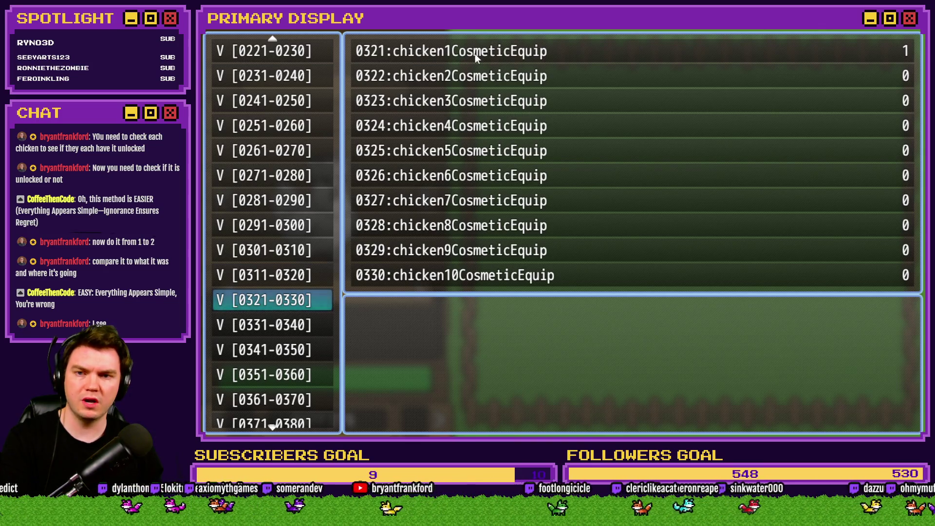
pyautogui.press('Escape')
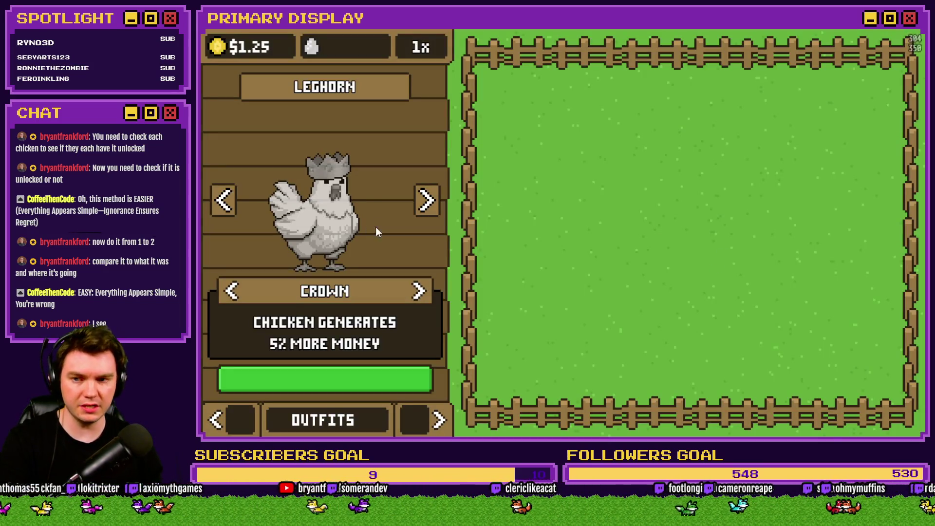
# Check chicken1CosmeticEquip with the umbrella and then the chef's hat equipped, then close the playtest.
pyautogui.click(419, 292)
pyautogui.press('F9')
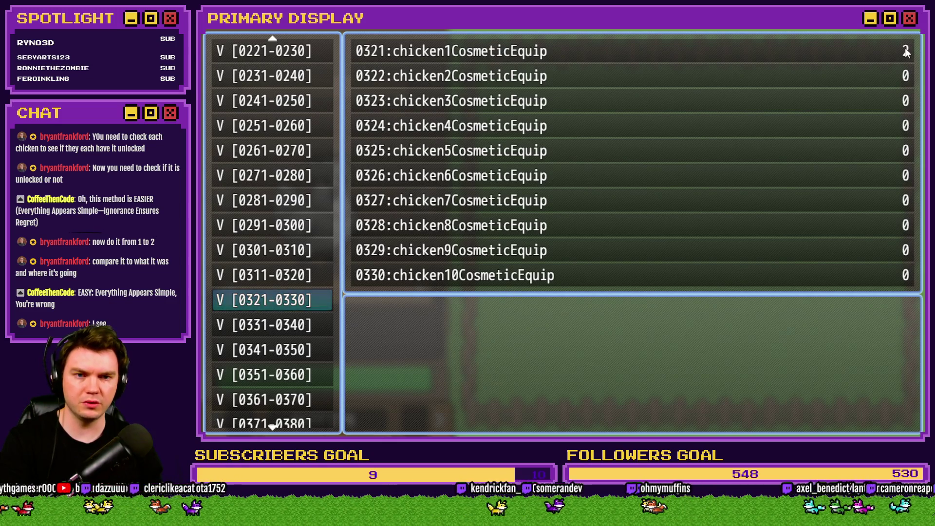
pyautogui.press('Escape')
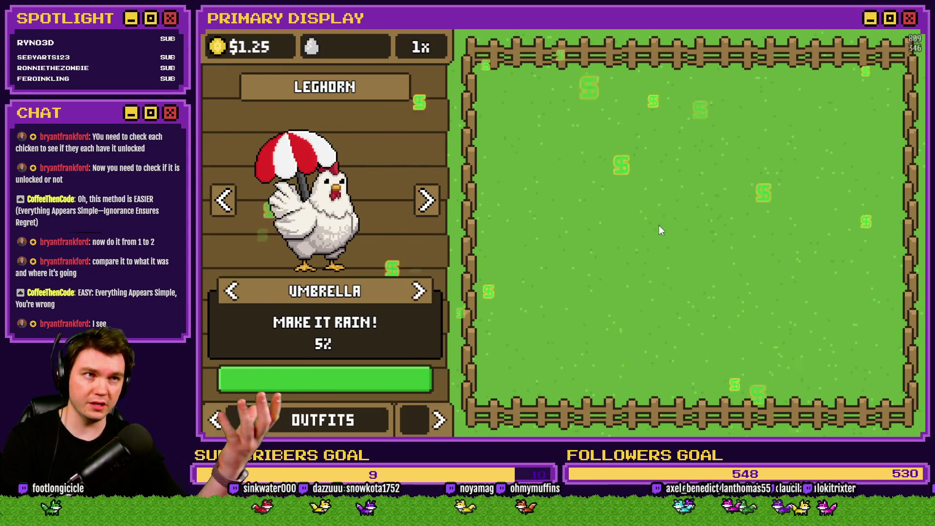
pyautogui.press('F9')
pyautogui.press('Escape')
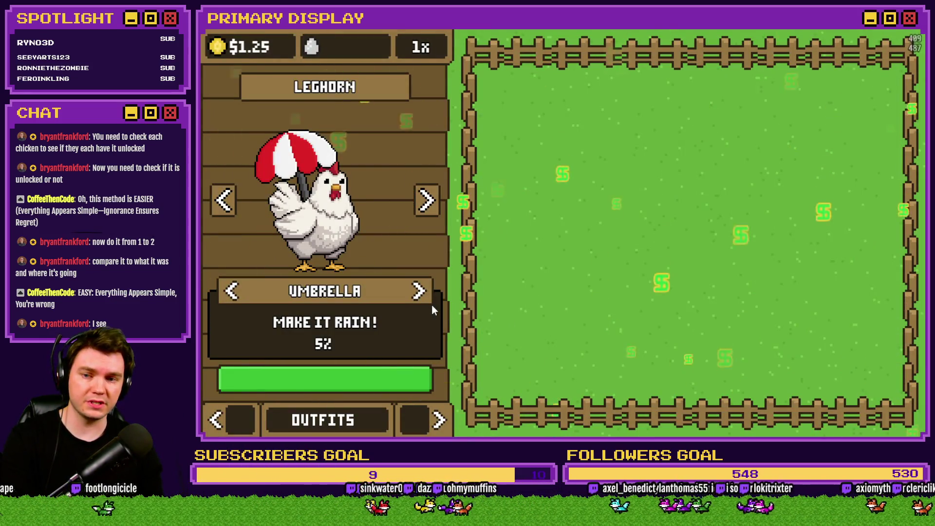
pyautogui.click(419, 292)
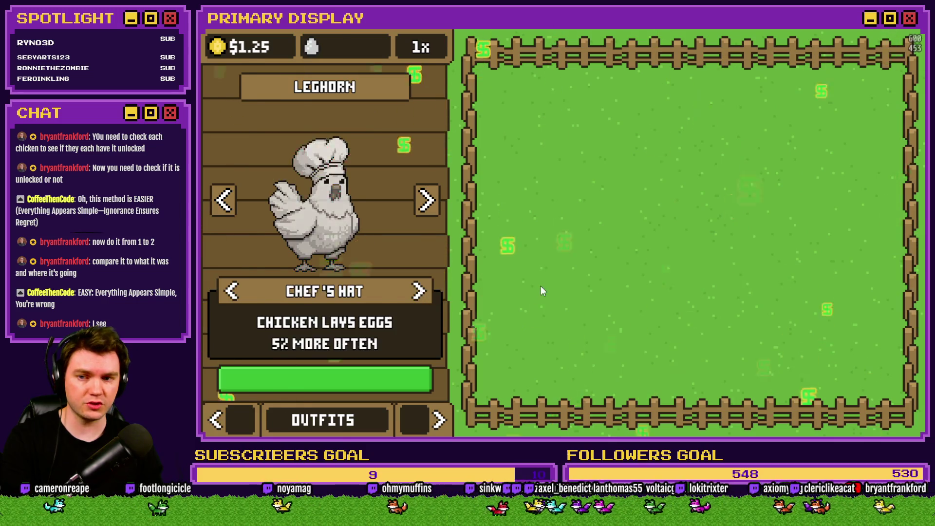
pyautogui.press('F9')
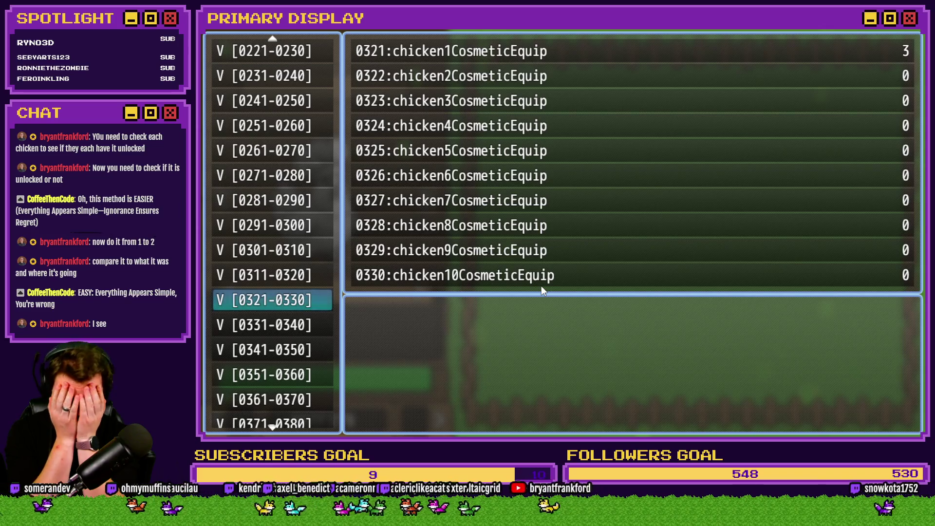
pyautogui.click(905, 27)
pyautogui.click(639, 51)
# Open CosmeticMenuInteractions in the Database and delete the old Flash Screen line.
pyautogui.press('Escape')
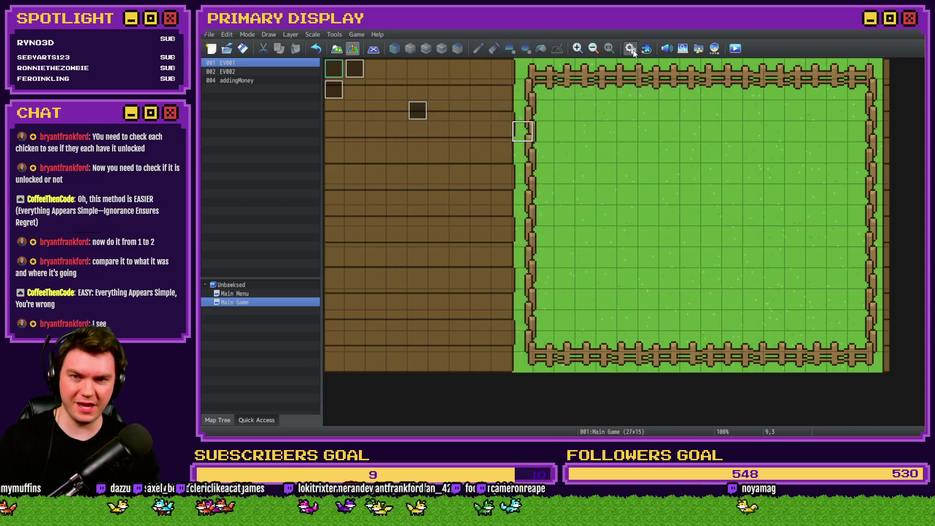
pyautogui.click(630, 48)
pyautogui.click(626, 223)
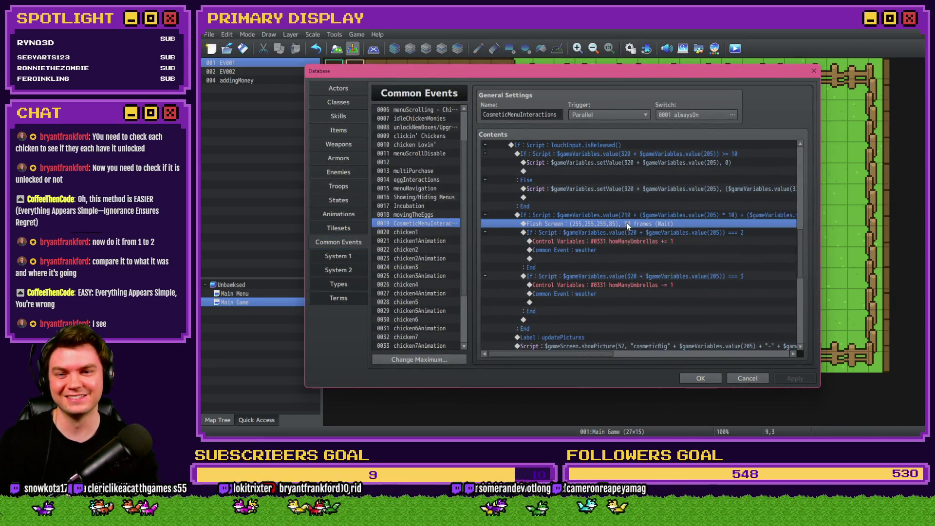
pyautogui.press('Delete')
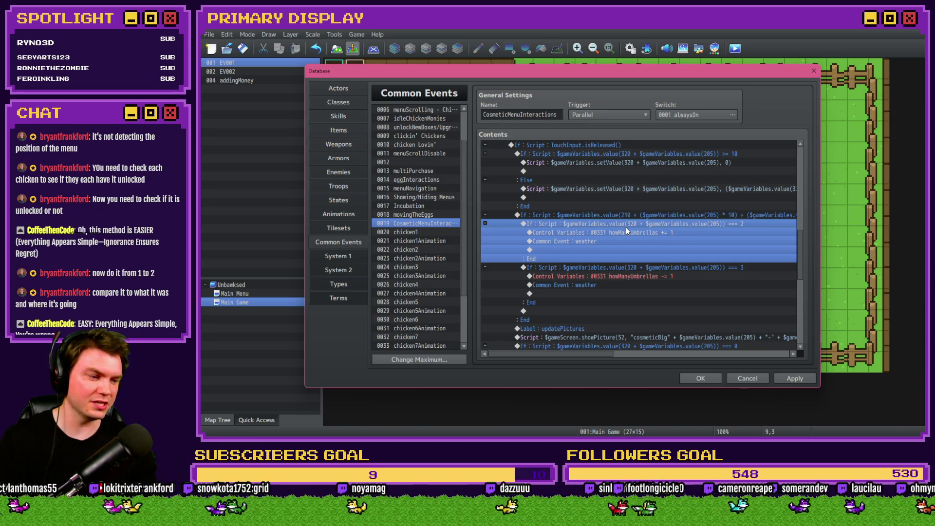
# Move the >= 10 cosmetic-cycling block below the 210 equip check and begin inserting a command at its start.
pyautogui.click(633, 217)
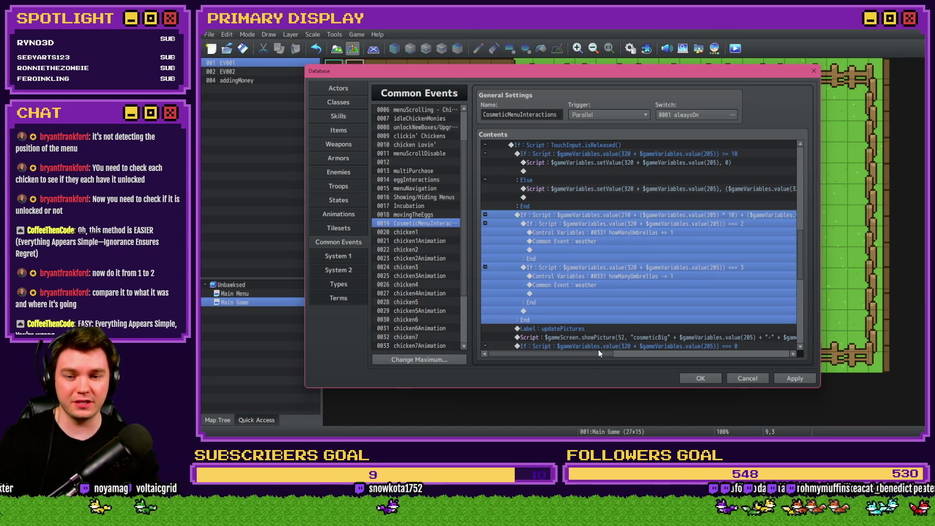
pyautogui.moveTo(599, 352); pyautogui.dragTo(683, 354)
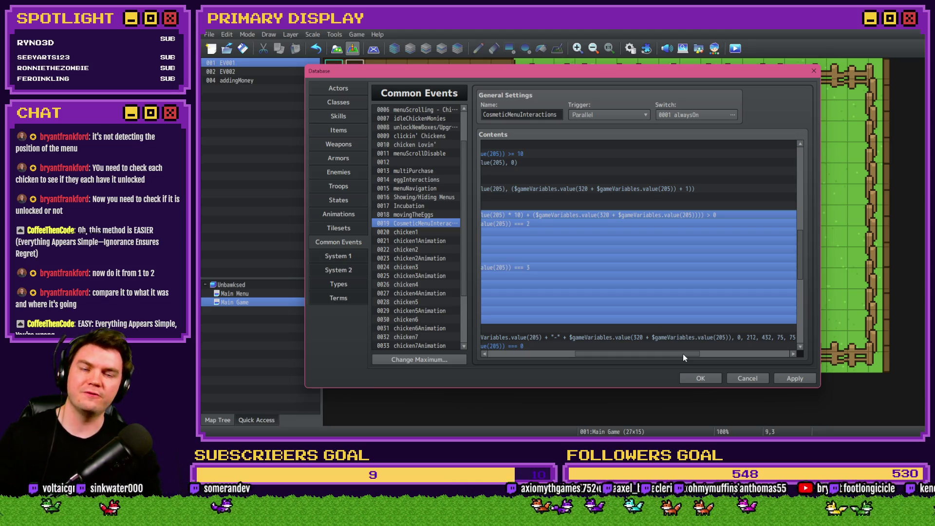
pyautogui.moveTo(682, 353); pyautogui.dragTo(592, 356)
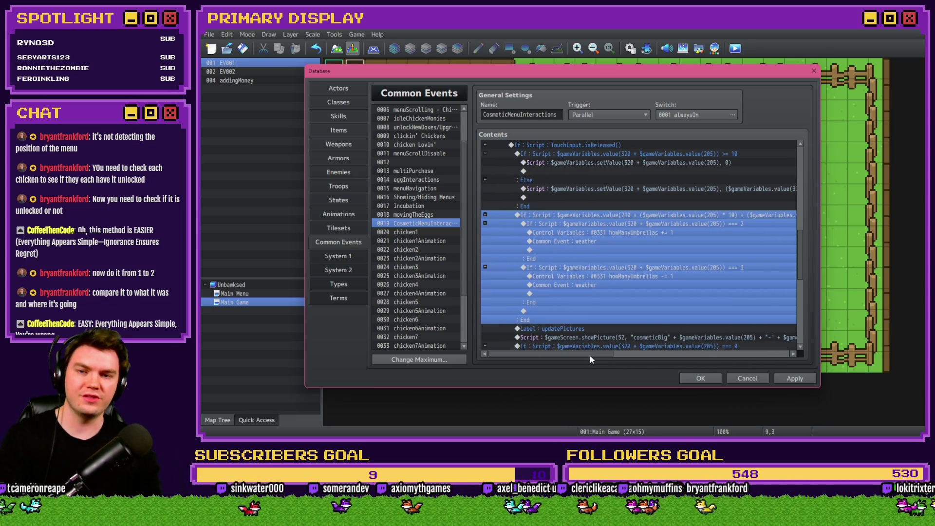
pyautogui.scroll(2, 636, 235)
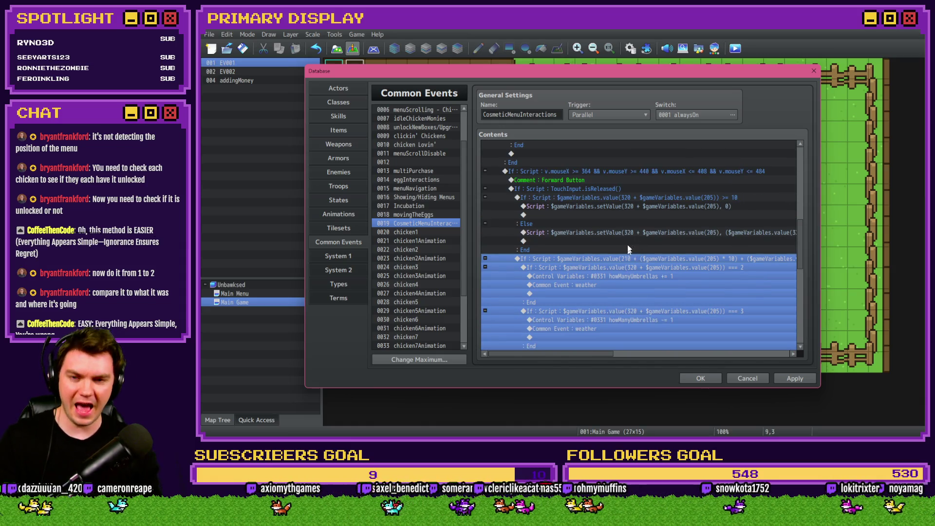
pyautogui.moveTo(633, 197); pyautogui.dragTo(655, 247)
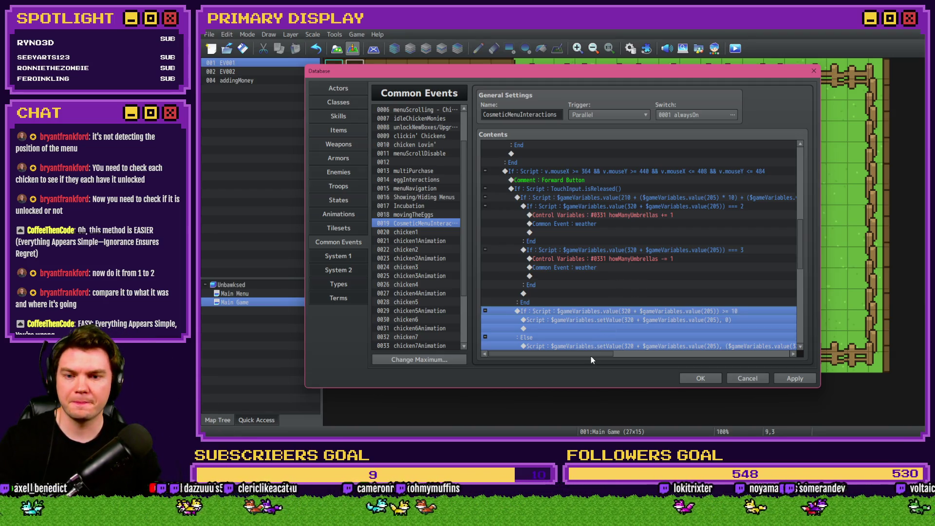
pyautogui.moveTo(591, 356); pyautogui.dragTo(608, 355)
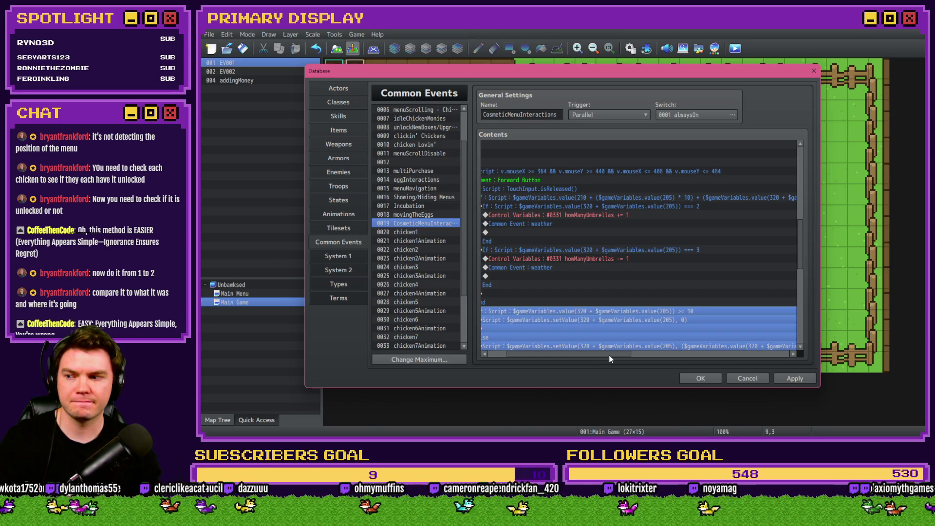
pyautogui.moveTo(608, 359)
pyautogui.mouseDown()
pyautogui.moveTo(684, 359)
pyautogui.moveTo(592, 357)
pyautogui.mouseUp()
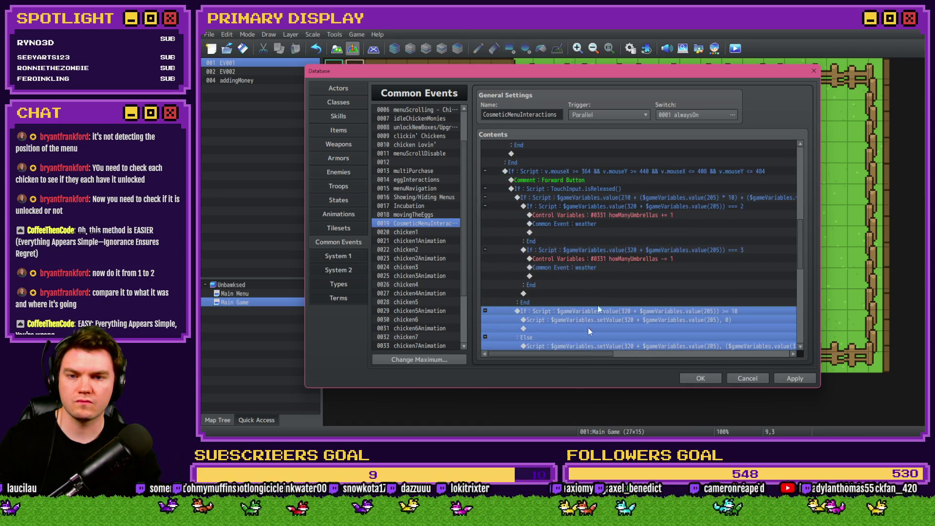
pyautogui.keyDown('shift'); pyautogui.click(636, 191); pyautogui.keyUp('shift')
pyautogui.press('Insert')
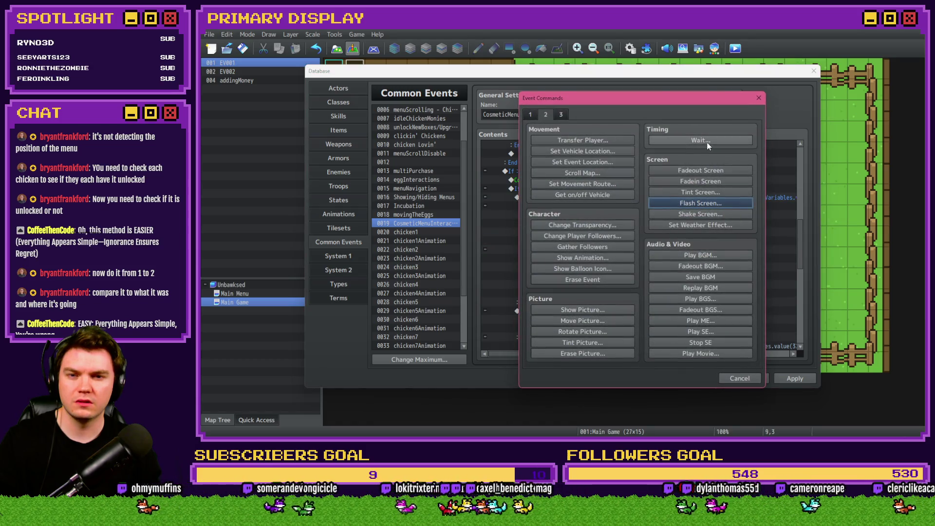
# Insert a white Flash Screen with intensity 119, 60 frames and Wait enabled.
pyautogui.click(706, 142)
pyautogui.click(668, 261)
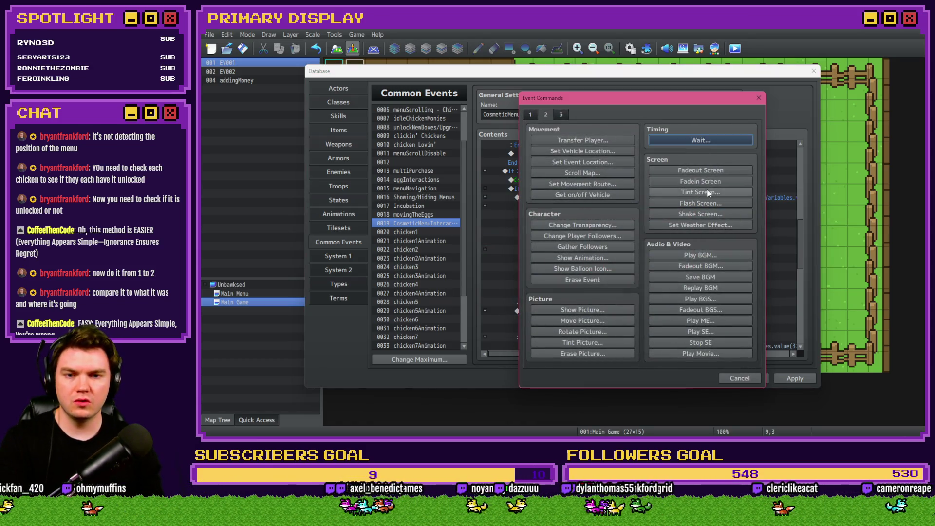
pyautogui.click(707, 204)
pyautogui.click(615, 245)
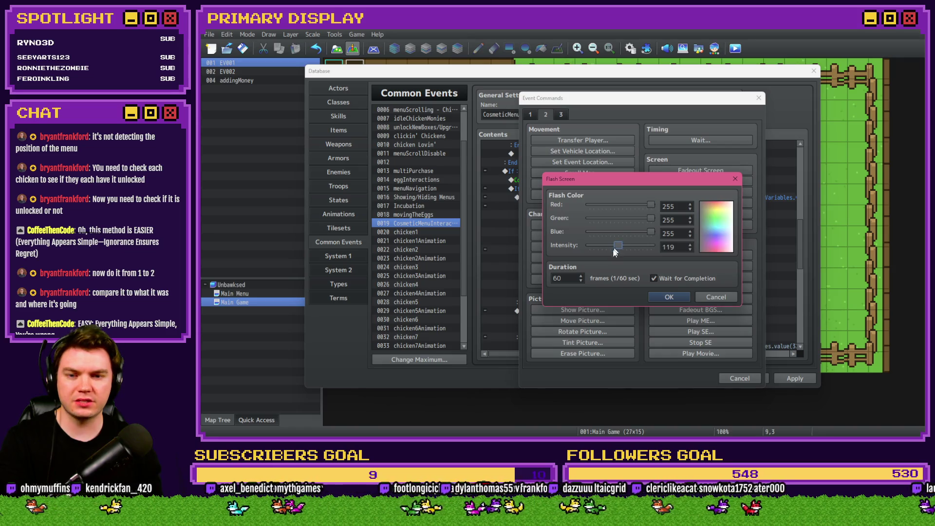
pyautogui.click(654, 278)
pyautogui.click(664, 296)
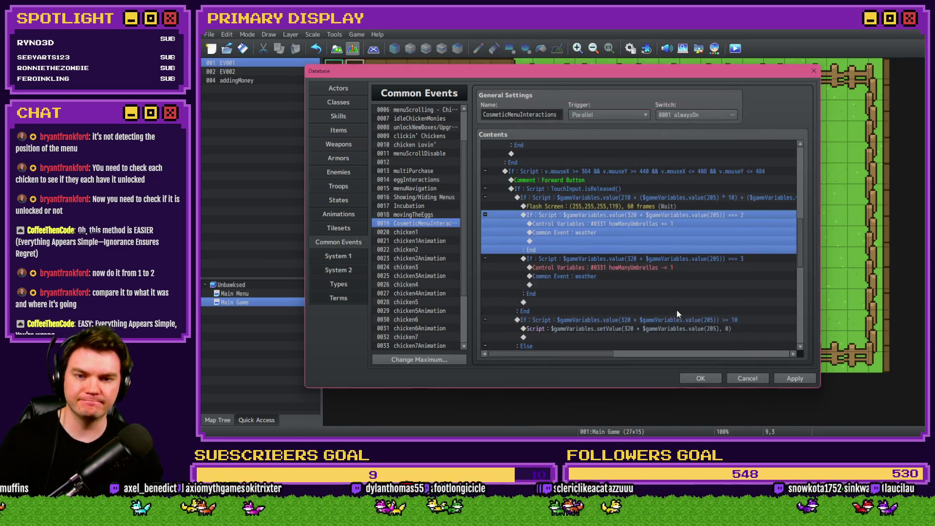
# Apply the changes, review the equip-check block, and close the Database.
pyautogui.click(794, 379)
pyautogui.click(799, 379)
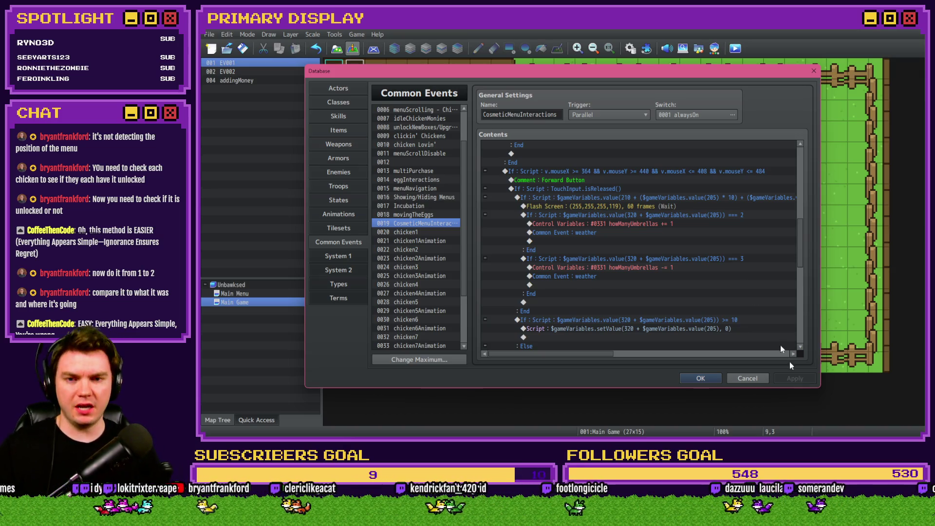
pyautogui.click(662, 197)
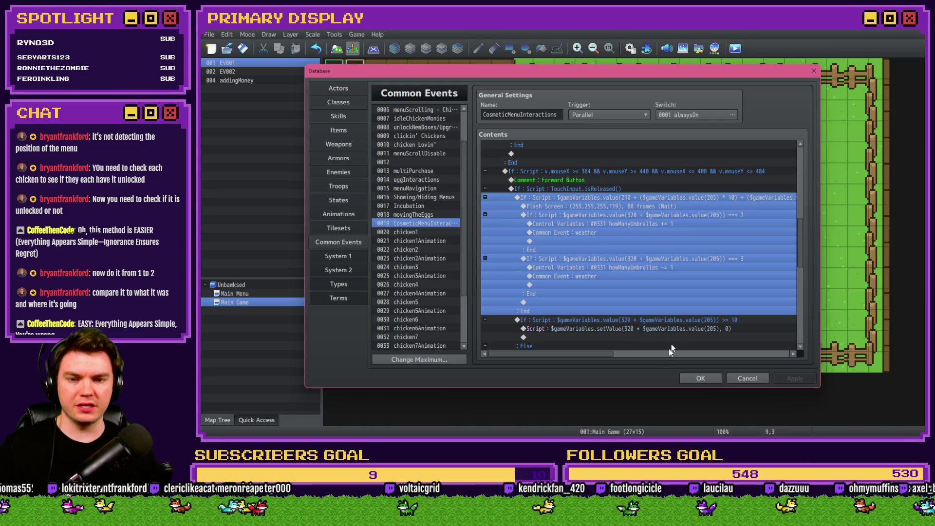
pyautogui.scroll(-2, 677, 320)
pyautogui.click(700, 378)
# Save the project, start a playtest, and cycle through the chicken's cosmetics on the OUTFITS panel.
pyautogui.click(735, 48)
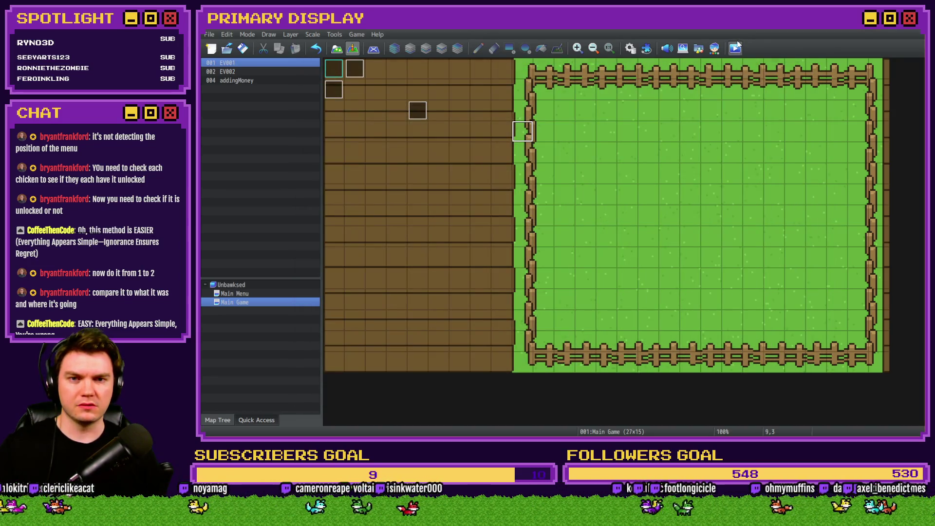
pyautogui.click(545, 245)
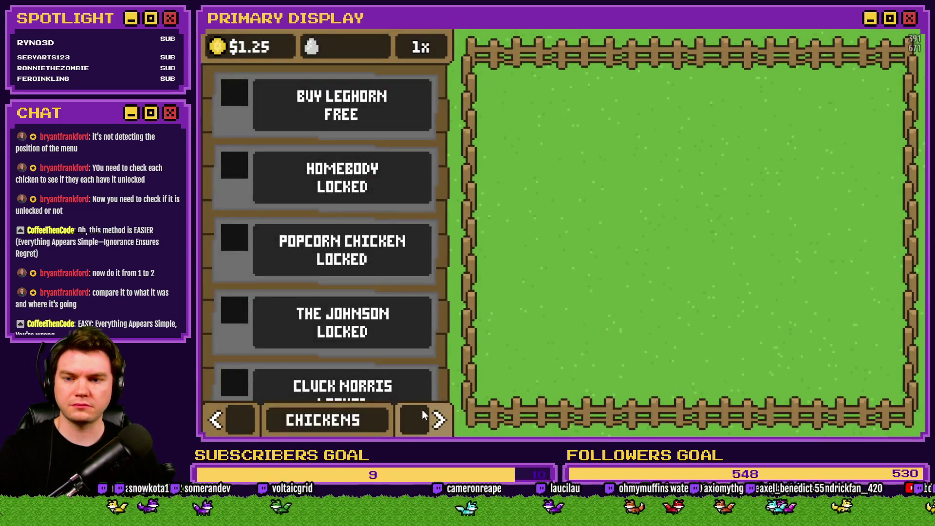
pyautogui.click(425, 414)
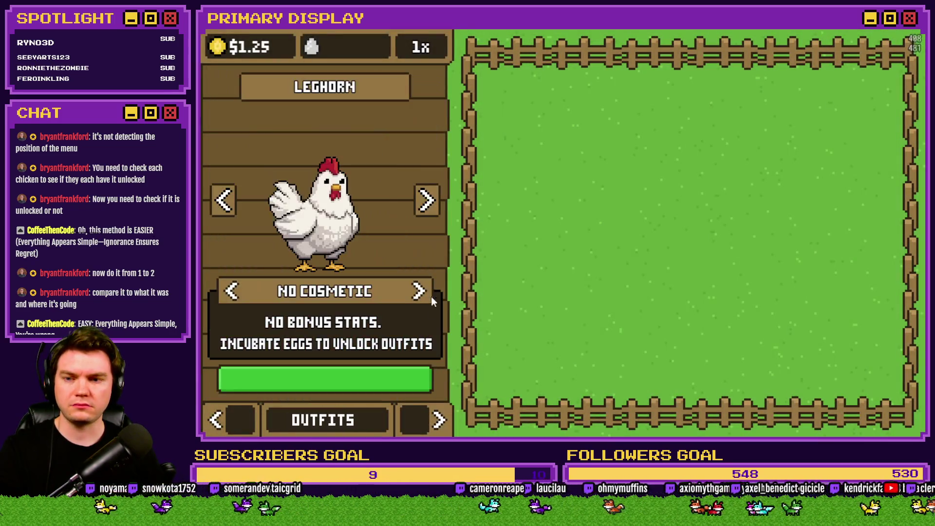
pyautogui.click(420, 292)
pyautogui.click(420, 292)
pyautogui.click(237, 291)
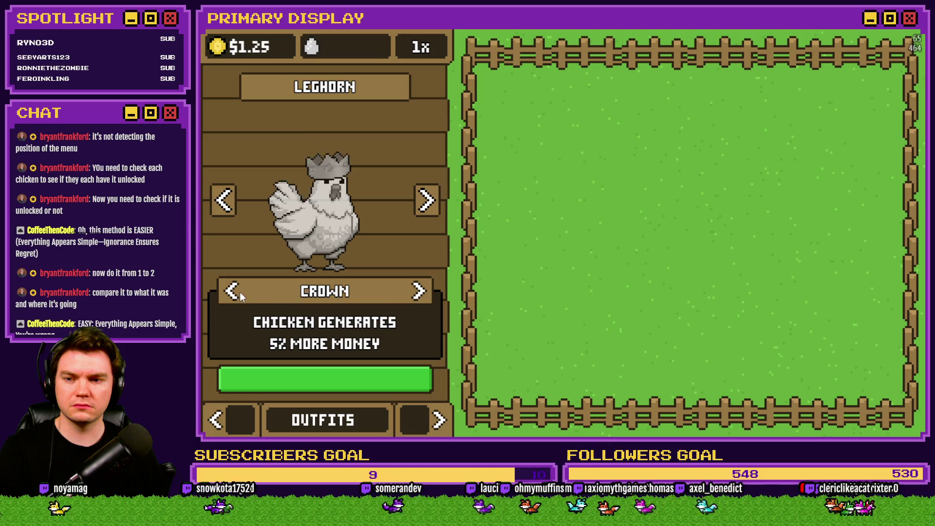
# In the F9 debug window, set variable cosmetic1-2 to 1 and return to the game.
pyautogui.press('F9')
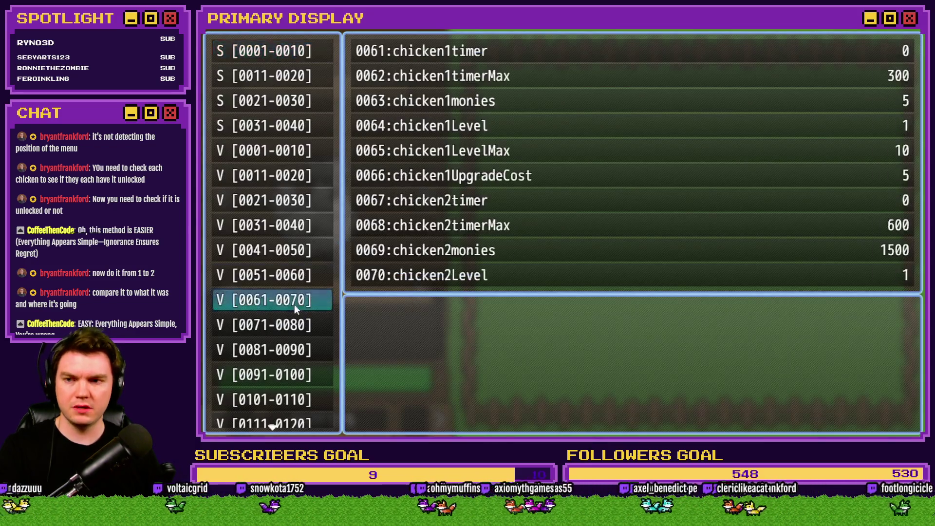
pyautogui.scroll(-8, 292, 306)
pyautogui.scroll(-5, 290, 292)
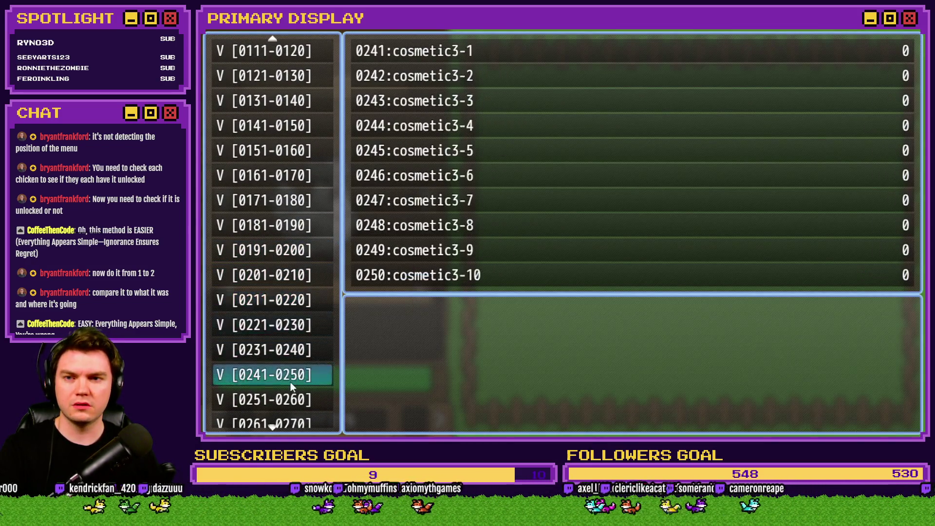
pyautogui.click(293, 329)
pyautogui.press('Down')
pyautogui.press('Right')
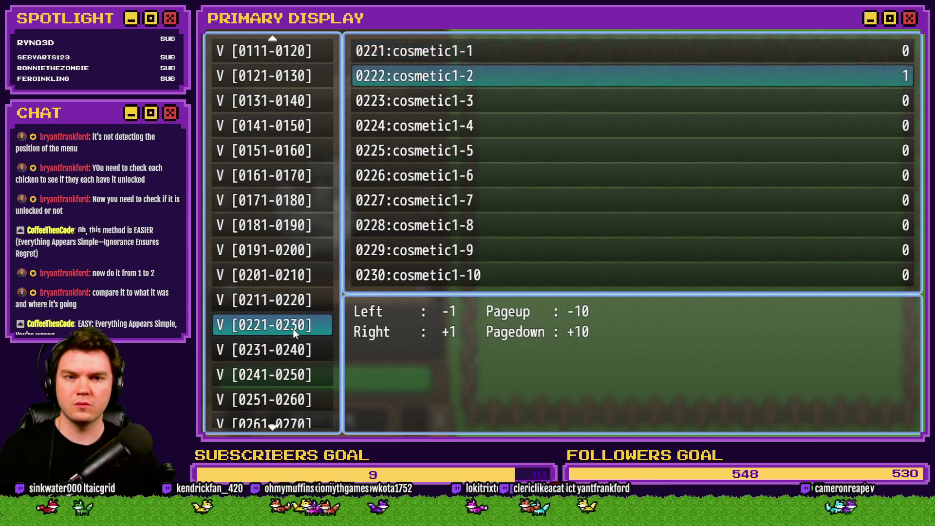
pyautogui.press('Escape')
pyautogui.press('Escape')
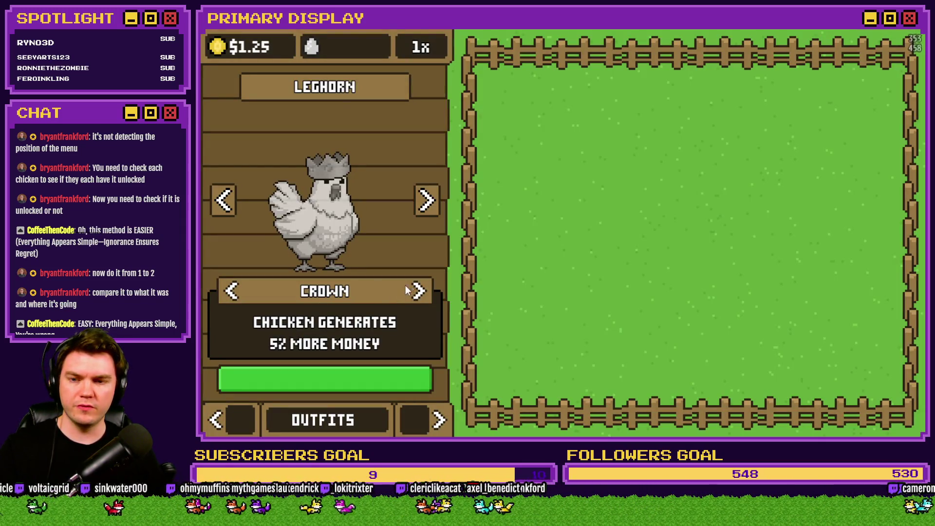
# Cycle the chicken's outfits and equip the Umbrella.
pyautogui.click(420, 292)
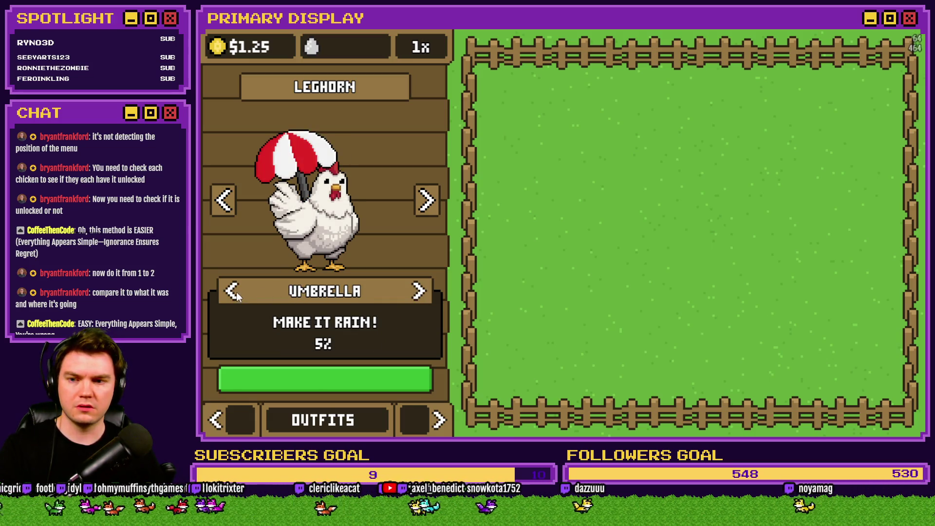
pyautogui.click(420, 291)
pyautogui.click(420, 291)
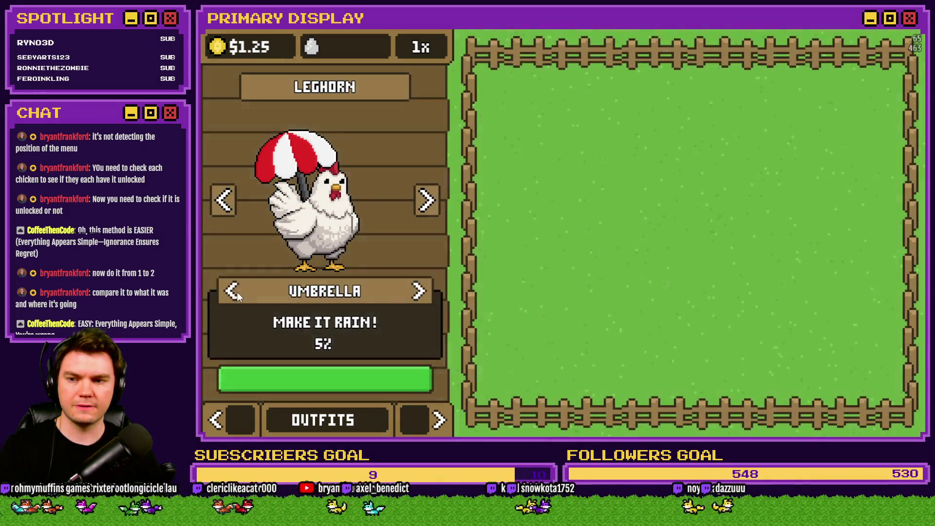
pyautogui.click(232, 295)
pyautogui.click(419, 292)
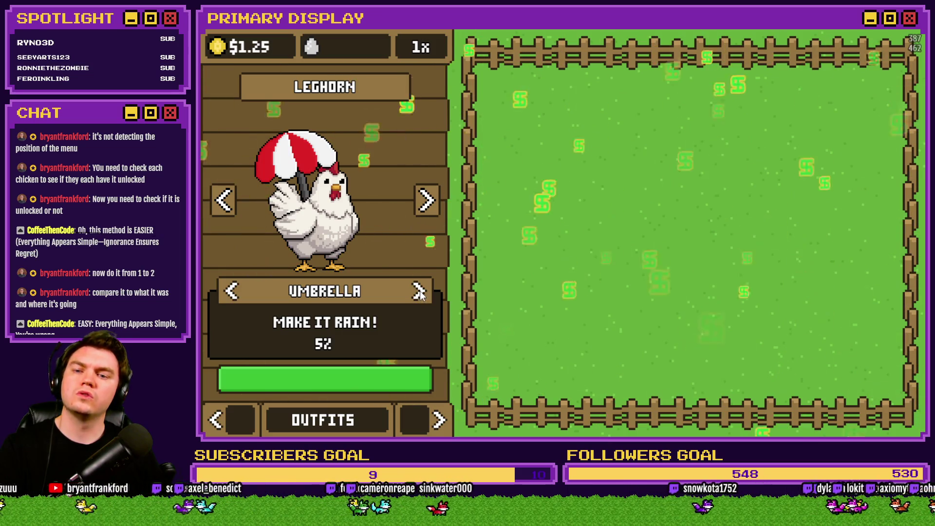
# Check howManyUmbrellas and the cosmetic equip variables while swapping Chef's Hat and Umbrella, then close the playtest.
pyautogui.press('F9')
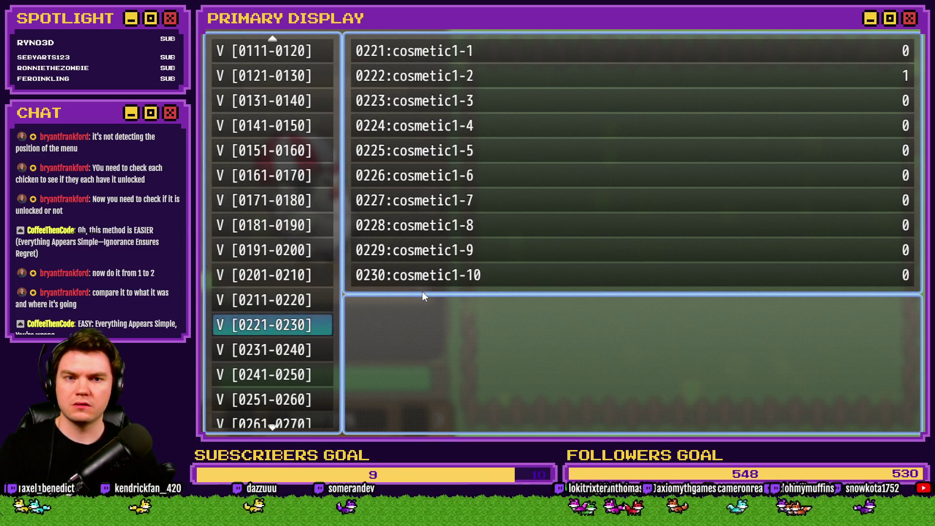
pyautogui.press('Down')
pyautogui.press('Down')
pyautogui.press('Down')
pyautogui.press('Down')
pyautogui.press('Down')
pyautogui.press('Down')
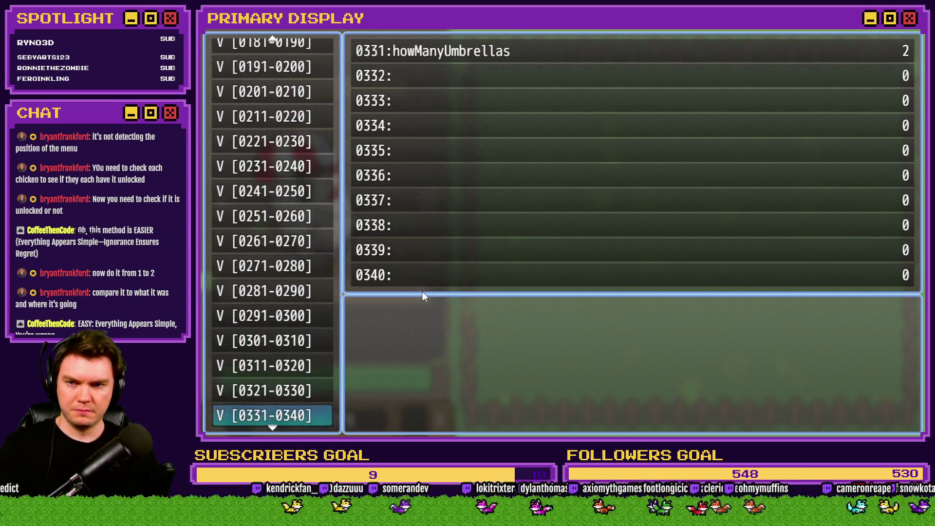
pyautogui.press('Up')
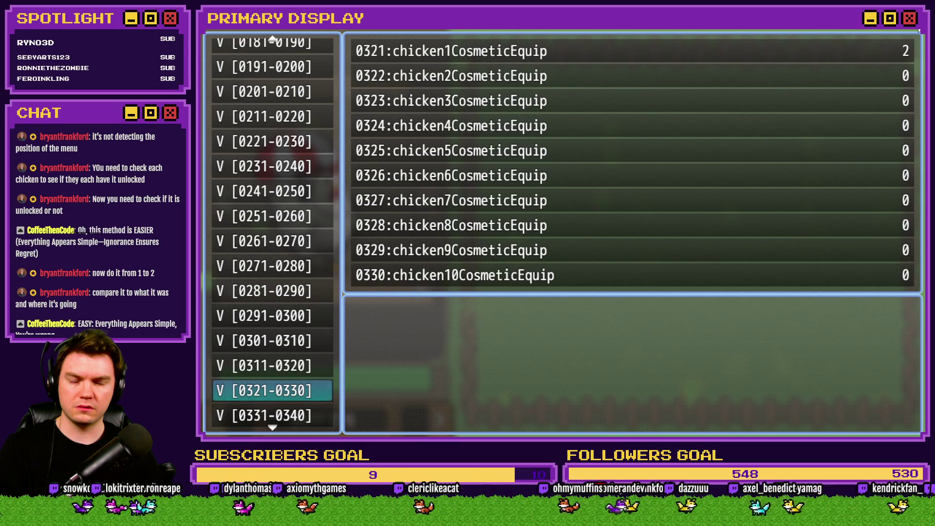
pyautogui.press('F1')
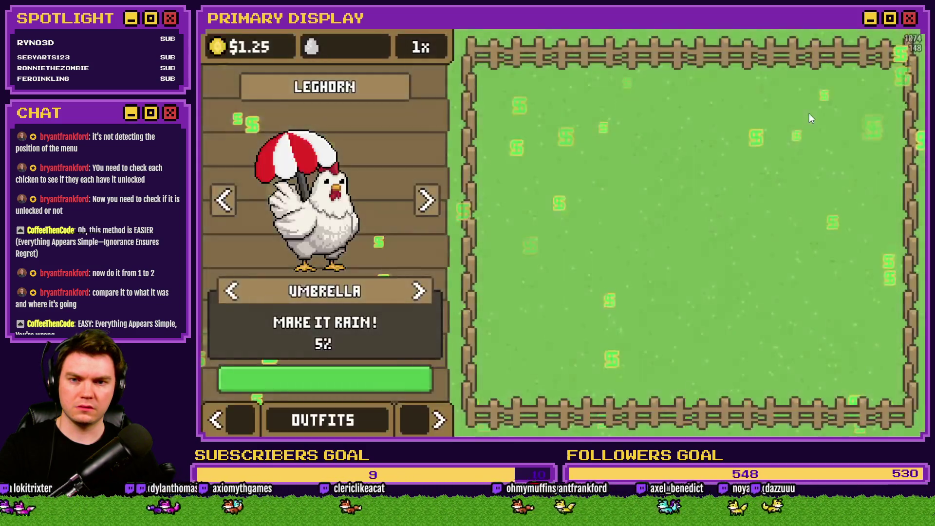
pyautogui.press('Right')
pyautogui.press('F1')
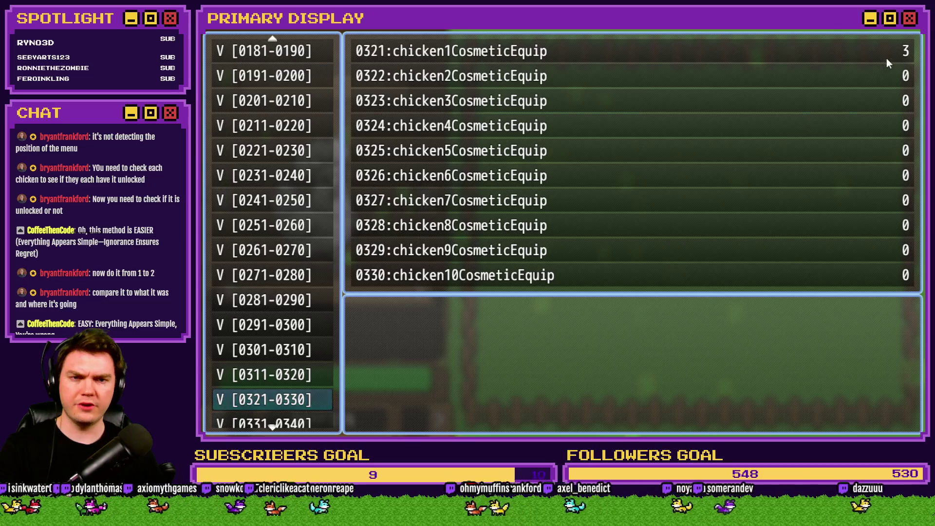
pyautogui.press('F1')
pyautogui.press('Left')
pyautogui.press('F1')
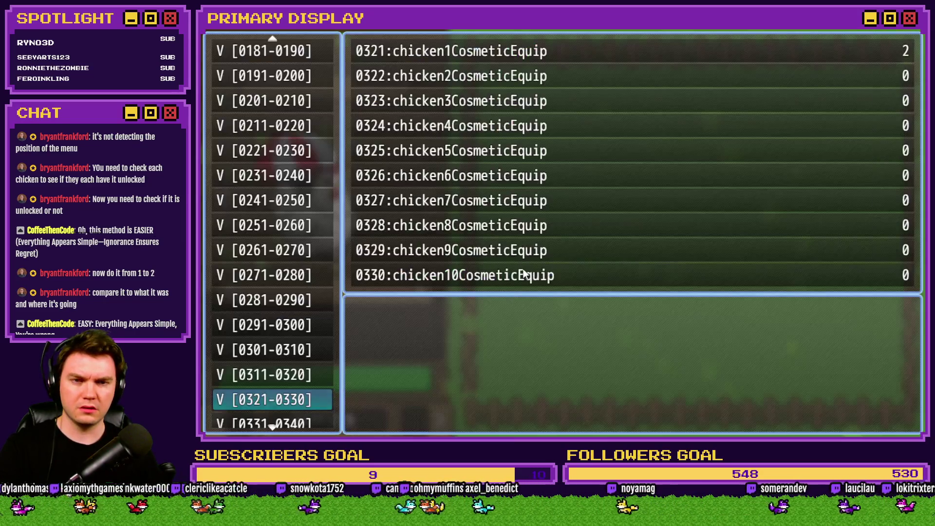
pyautogui.press('F1')
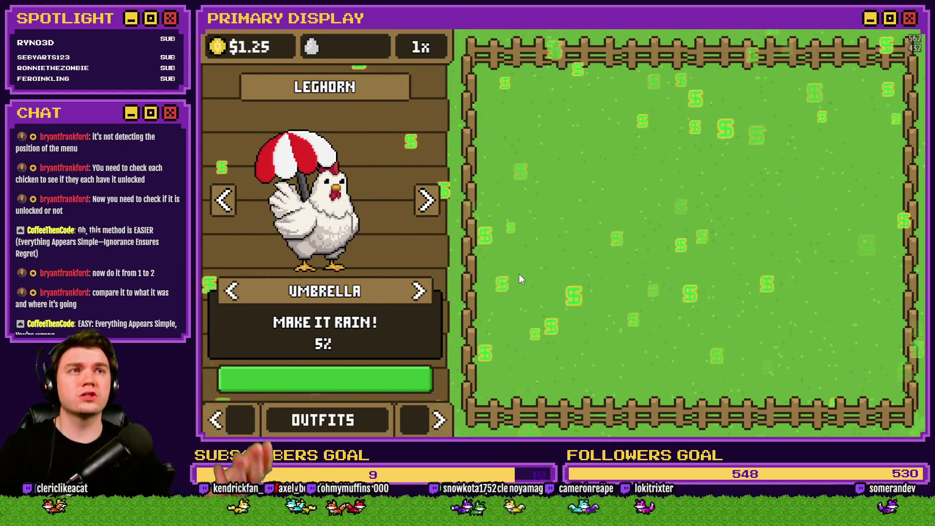
pyautogui.hotkey('alt', 'F4')
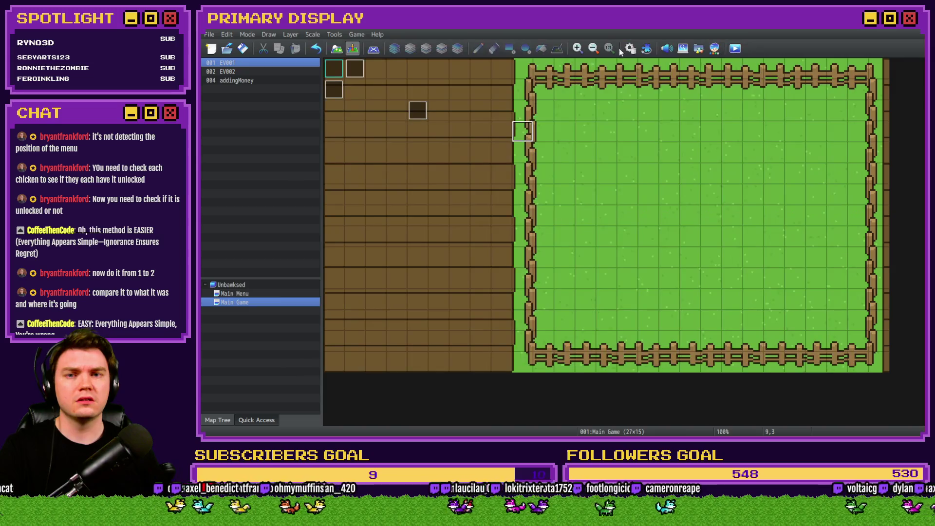
# Open CosmeticMenuInteractions in Common Events and scroll sideways through the forward-button If block's script lines.
pyautogui.click(629, 49)
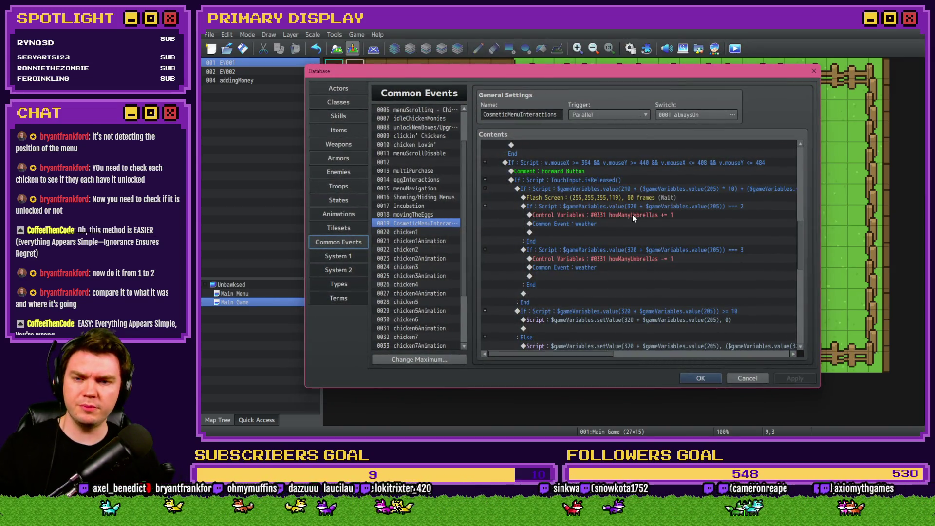
pyautogui.click(644, 190)
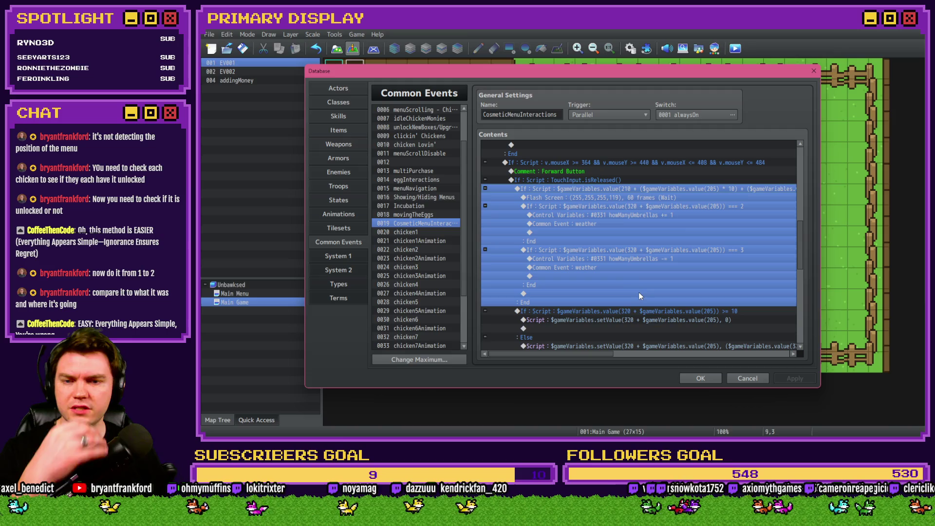
pyautogui.moveTo(598, 354); pyautogui.dragTo(676, 353)
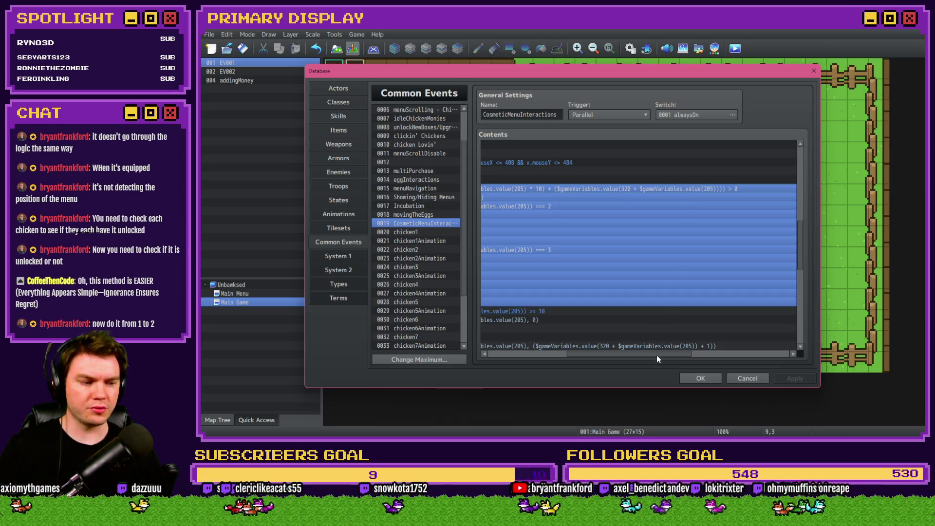
pyautogui.moveTo(656, 355); pyautogui.dragTo(610, 355)
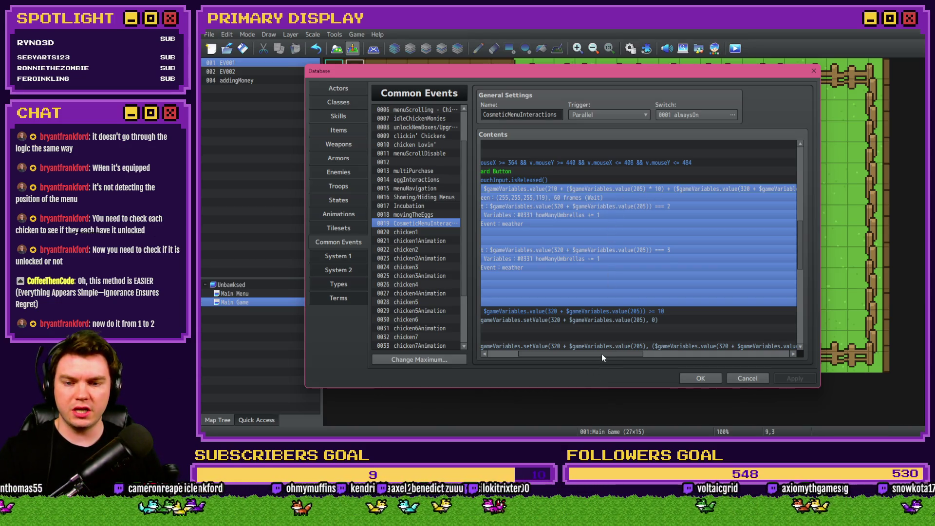
pyautogui.moveTo(601, 353); pyautogui.dragTo(647, 354)
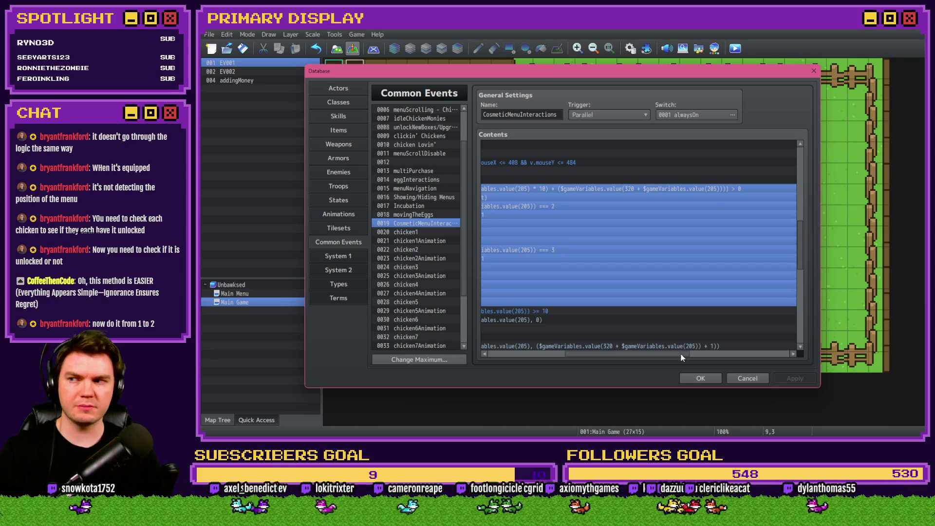
pyautogui.moveTo(682, 357)
pyautogui.mouseDown()
pyautogui.moveTo(689, 355)
pyautogui.moveTo(611, 356)
pyautogui.mouseUp()
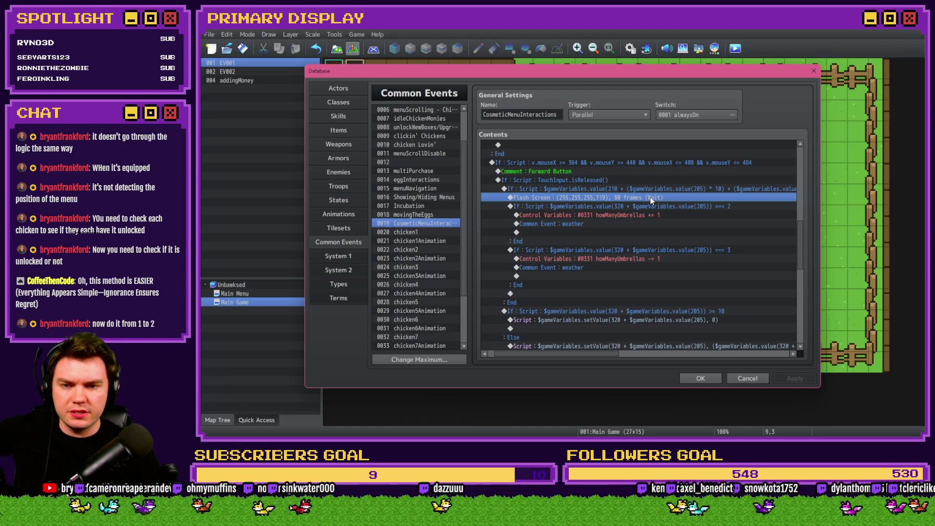
# Scroll to the Forward Button branch and inspect the inner If block's script condition without changing it.
pyautogui.scroll(-2, 649, 223)
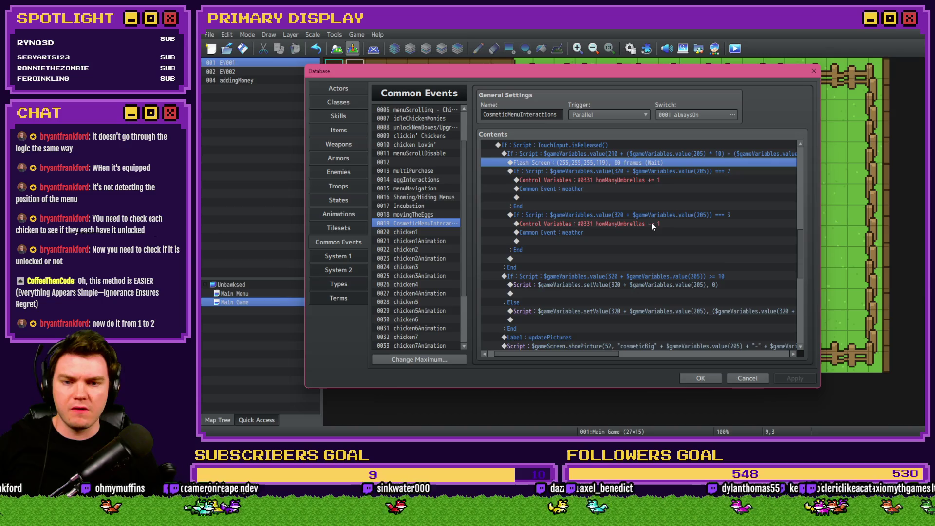
pyautogui.scroll(-2, 657, 237)
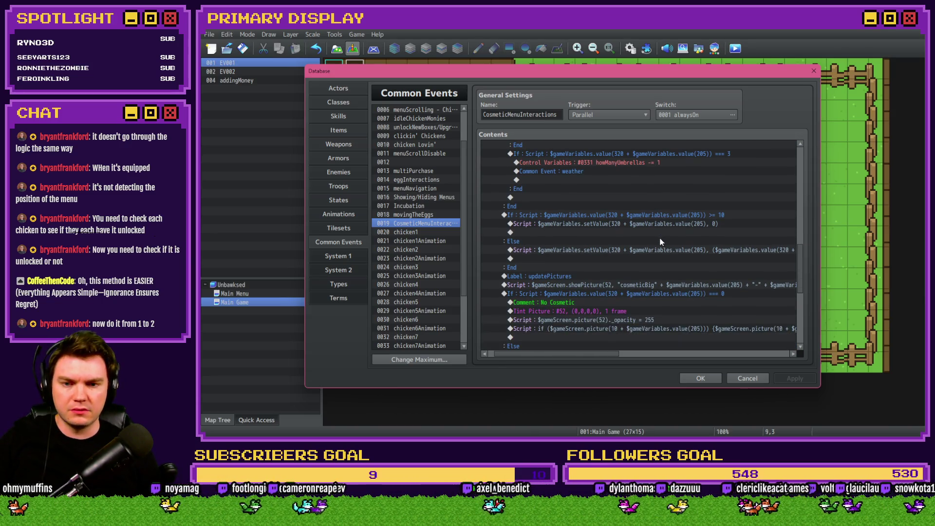
pyautogui.scroll(4, 658, 241)
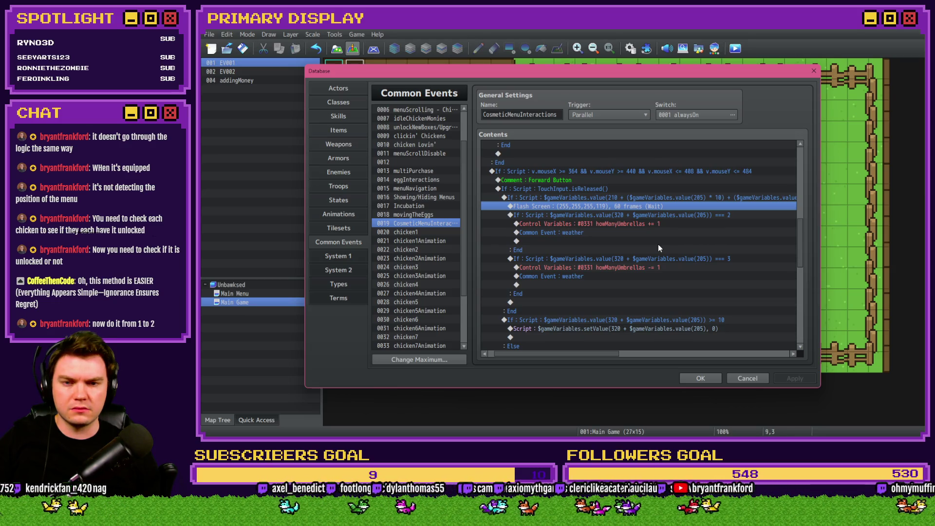
pyautogui.click(667, 191)
pyautogui.click(667, 196)
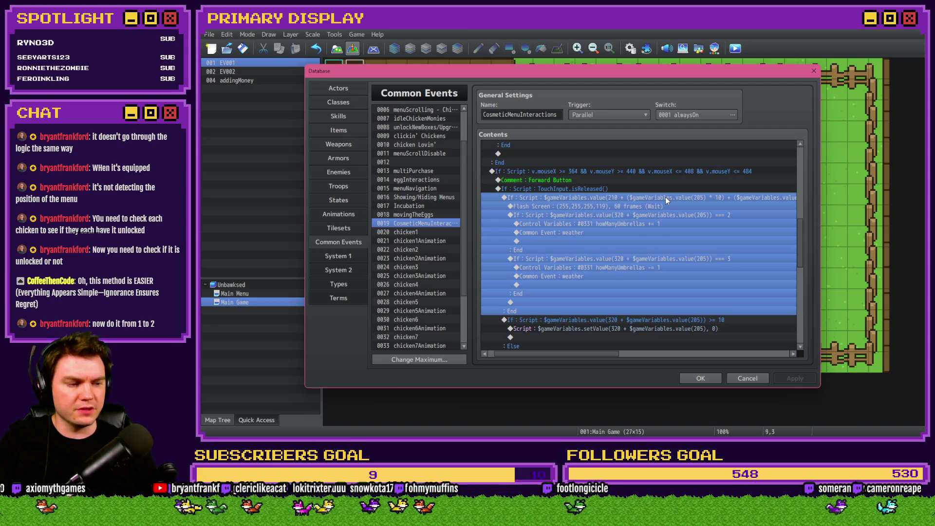
pyautogui.doubleClick(665, 197)
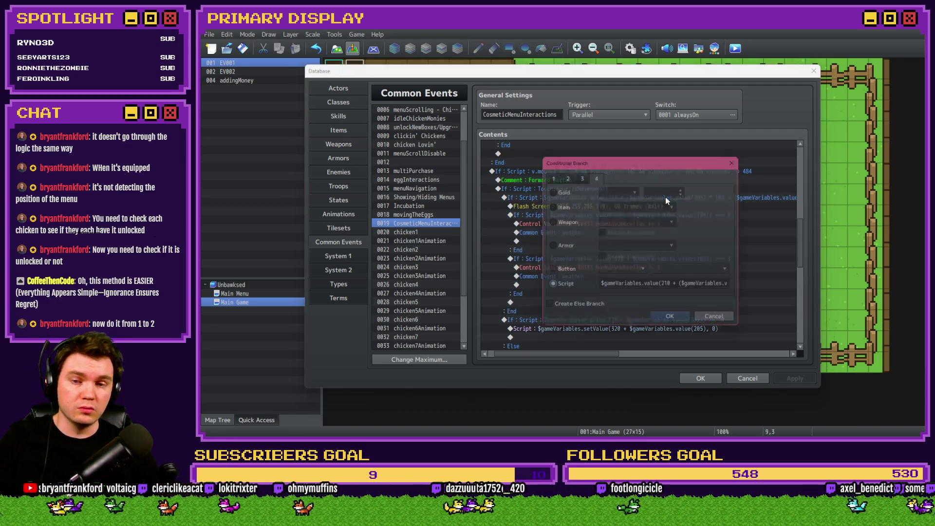
pyautogui.click(684, 286)
pyautogui.click(725, 324)
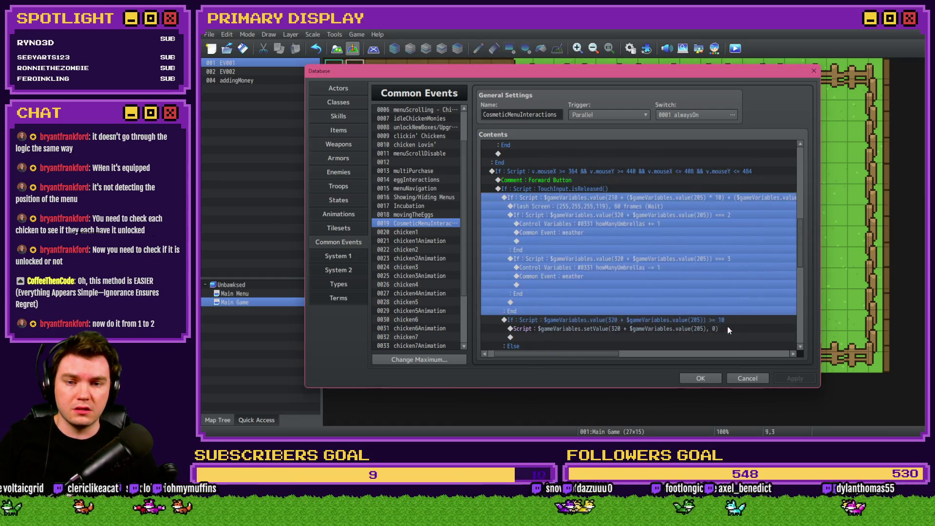
pyautogui.click(648, 208)
pyautogui.click(653, 197)
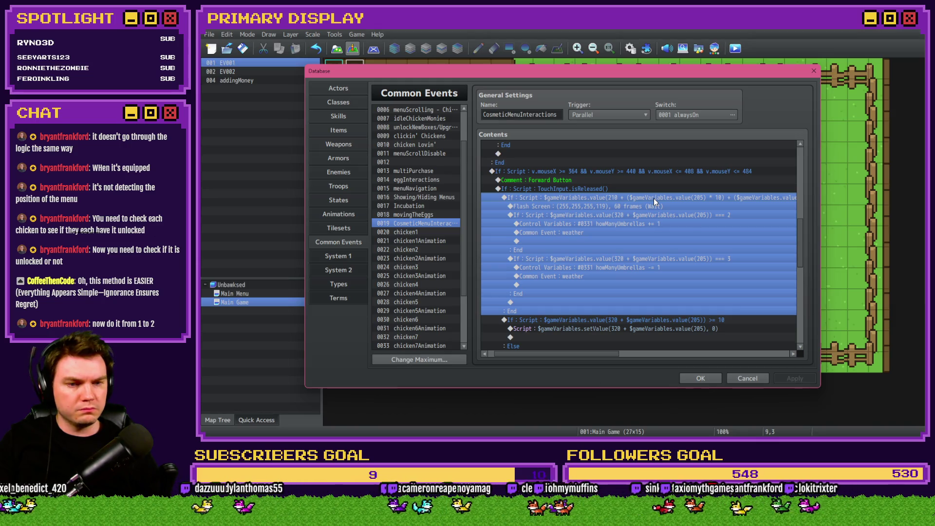
# Delete the Flash Screen command from the Forward Button branch.
pyautogui.click(648, 241)
pyautogui.click(645, 206)
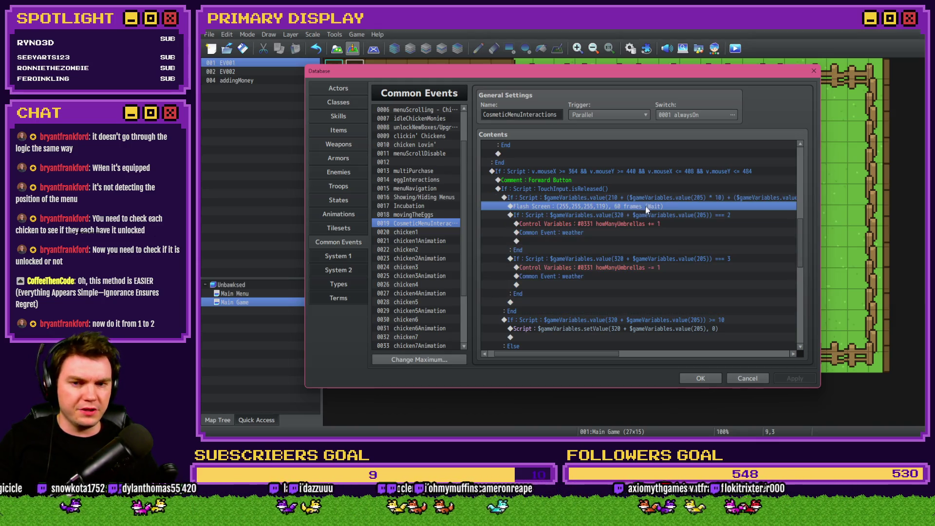
pyautogui.press('Delete')
pyautogui.click(647, 199)
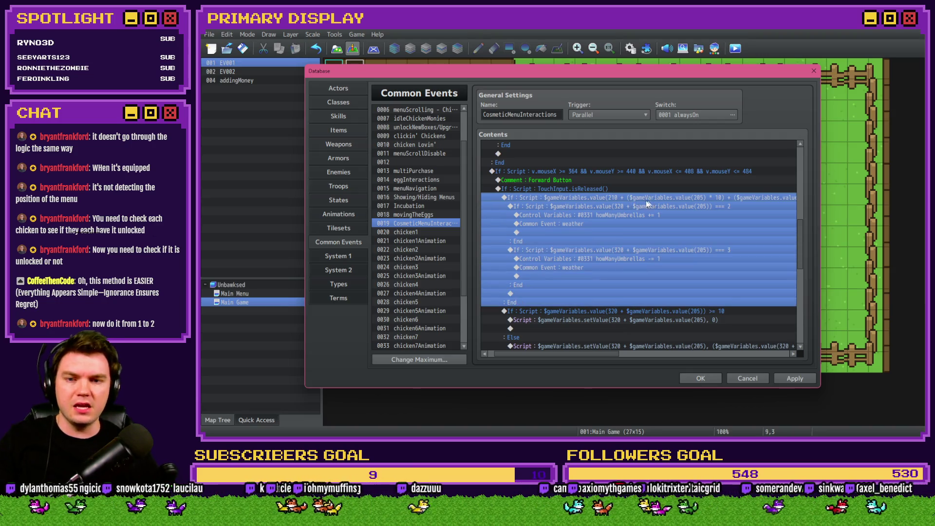
# Inspect the outer cosmetic slot check's condition without changing it.
pyautogui.click(636, 207)
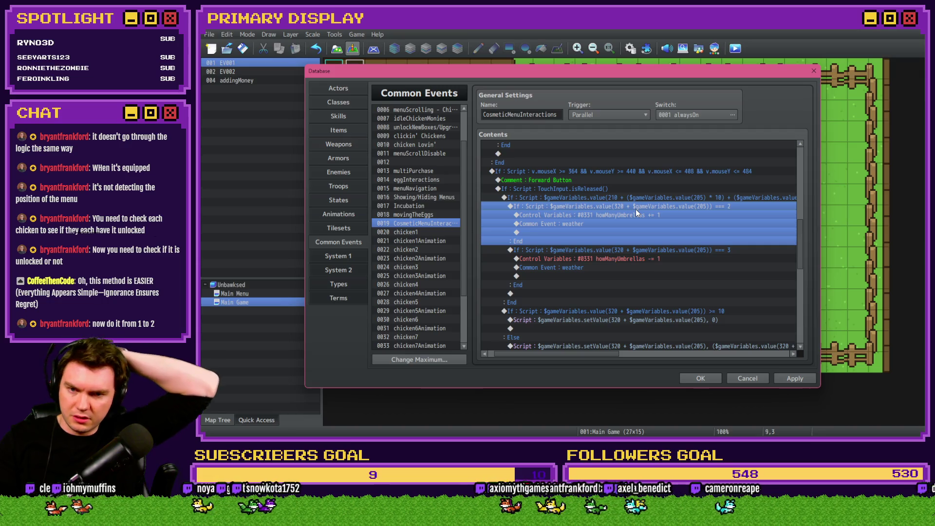
pyautogui.click(636, 198)
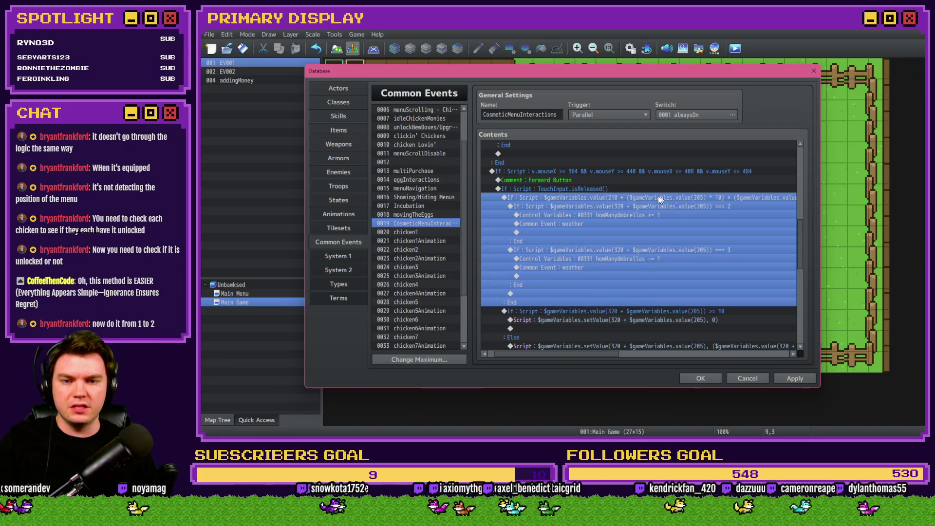
pyautogui.press('Return')
pyautogui.press('Escape')
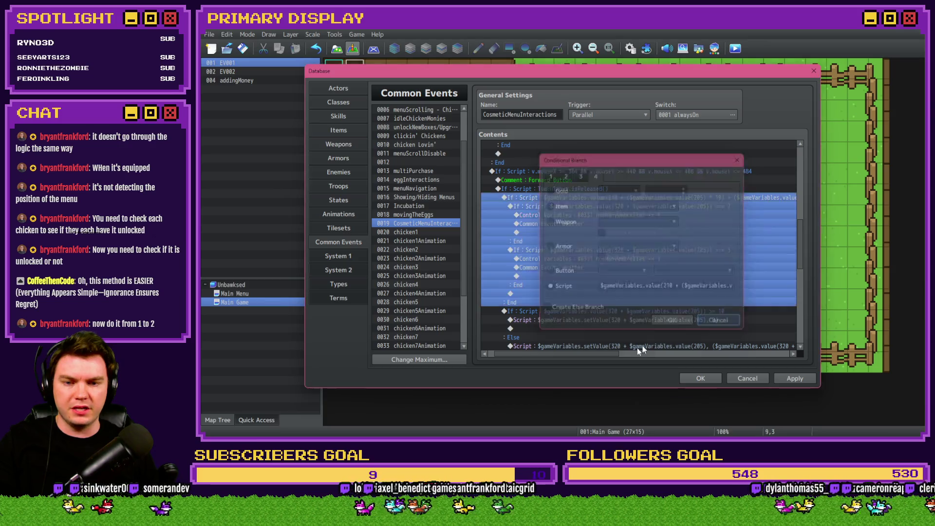
pyautogui.moveTo(604, 352)
pyautogui.mouseDown()
pyautogui.moveTo(685, 351)
pyautogui.moveTo(612, 356)
pyautogui.moveTo(675, 355)
pyautogui.moveTo(656, 352)
pyautogui.moveTo(621, 314)
pyautogui.mouseUp()
# Review the === 2 and === 3 umbrella checks and the howManyUmbrellas += 1 operation.
pyautogui.click(644, 215)
pyautogui.click(644, 206)
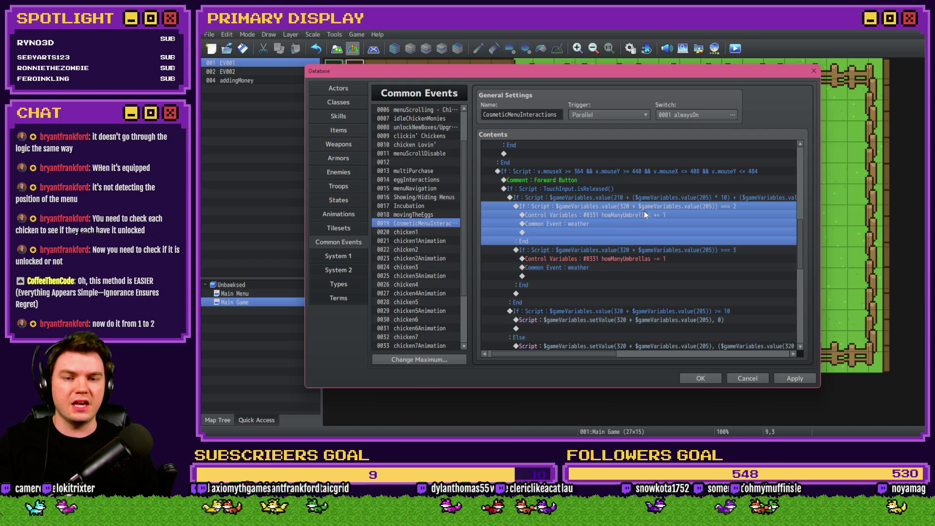
pyautogui.click(653, 250)
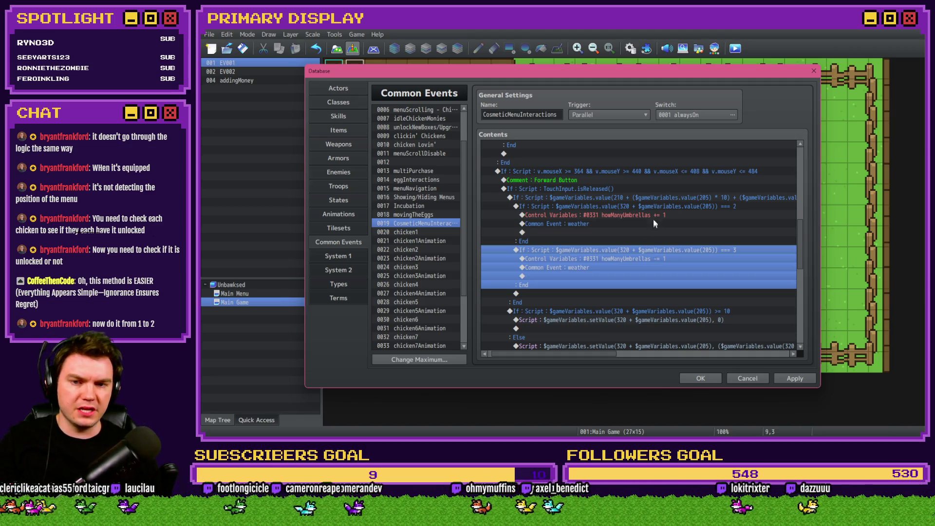
pyautogui.click(657, 206)
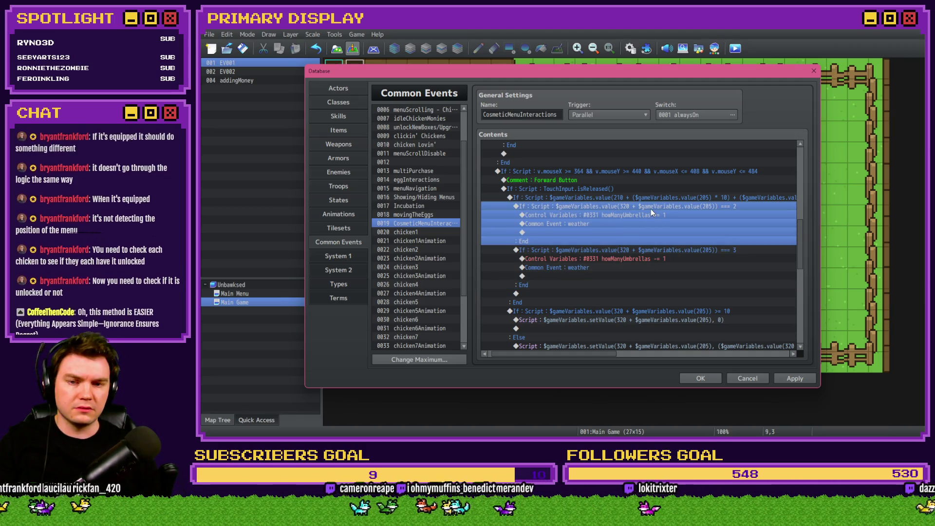
pyautogui.doubleClick(651, 214)
pyautogui.click(599, 199)
pyautogui.click(672, 319)
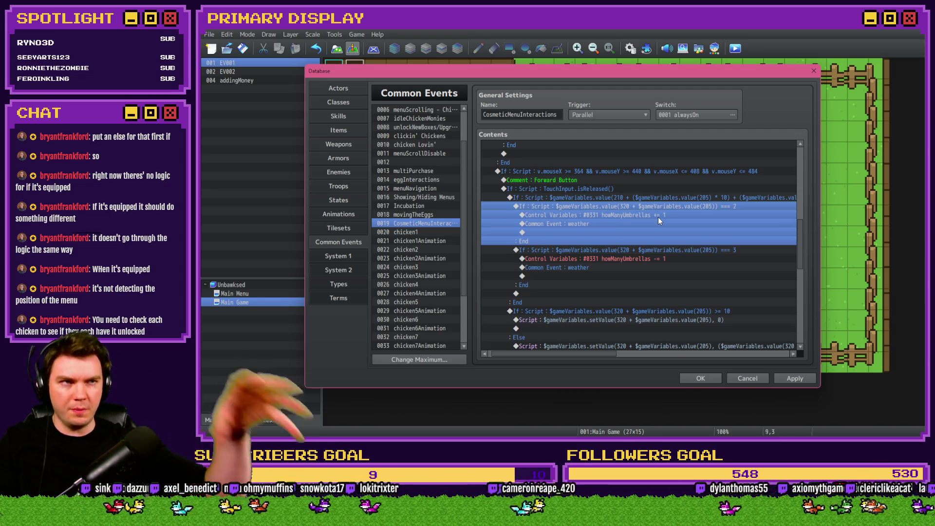
# Open the Conditional Branch settings of the === 2 umbrella check.
pyautogui.click(660, 251)
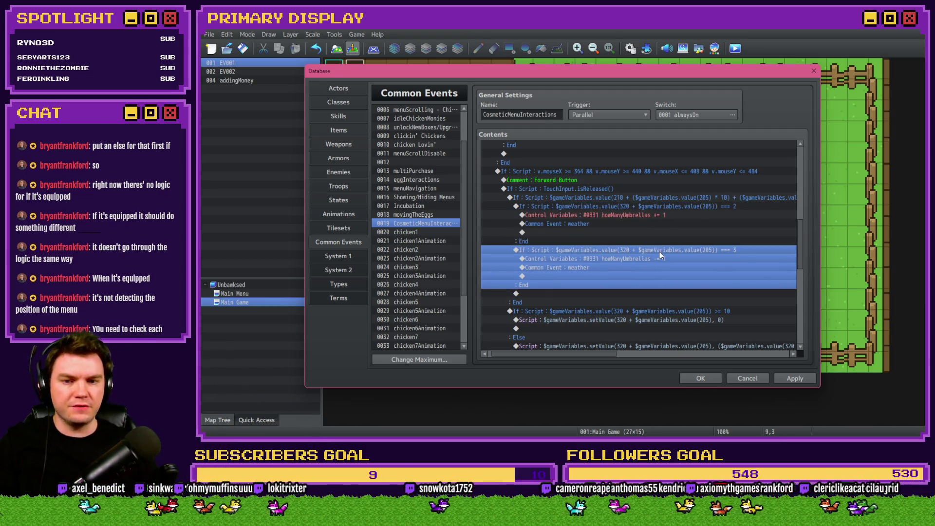
pyautogui.click(662, 206)
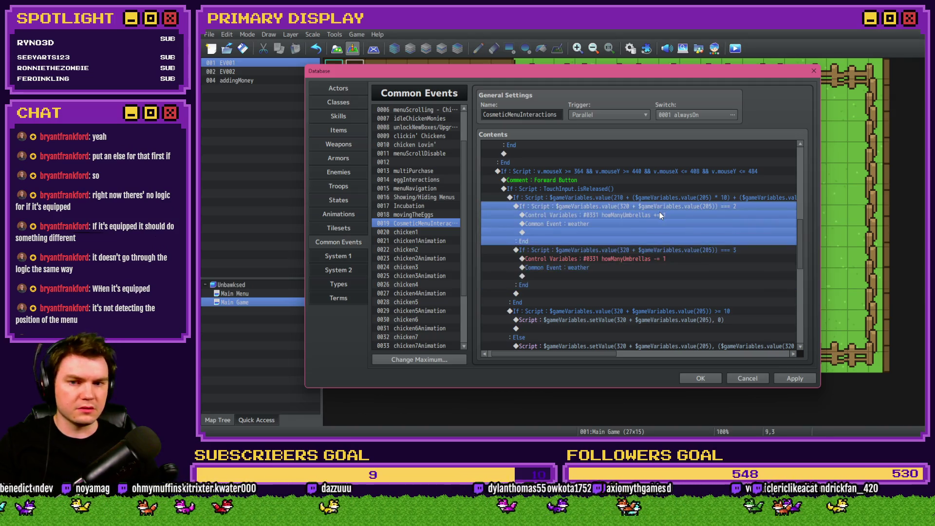
pyautogui.doubleClick(660, 213)
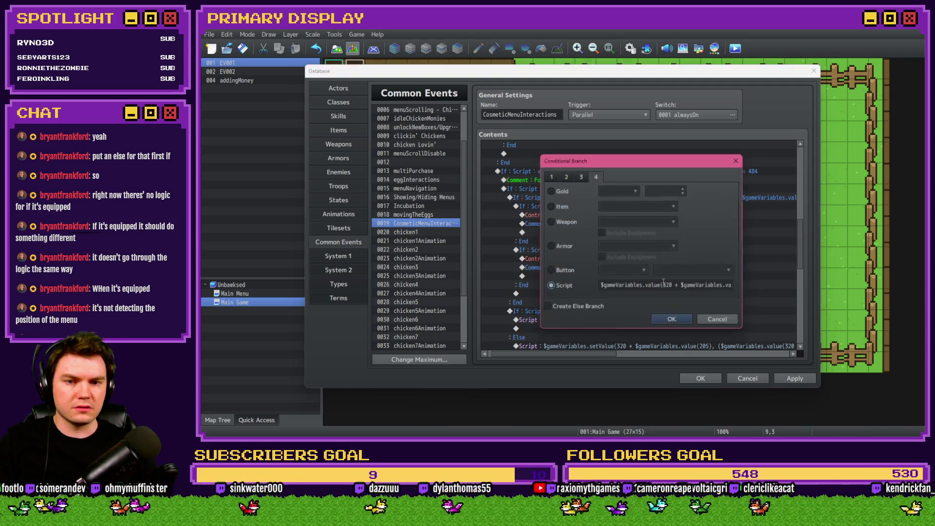
# Add an Else branch to the === 2 check and move the === 3 check inside it.
pyautogui.click(568, 307)
pyautogui.click(672, 319)
pyautogui.click(586, 265)
pyautogui.hotkey('ctrl', 'x')
pyautogui.click(571, 250)
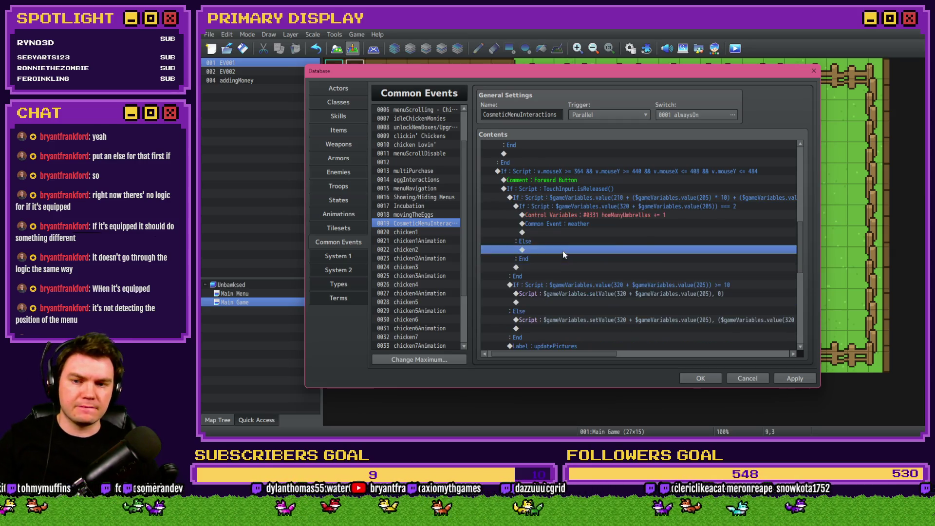
pyautogui.hotkey('ctrl', 'v')
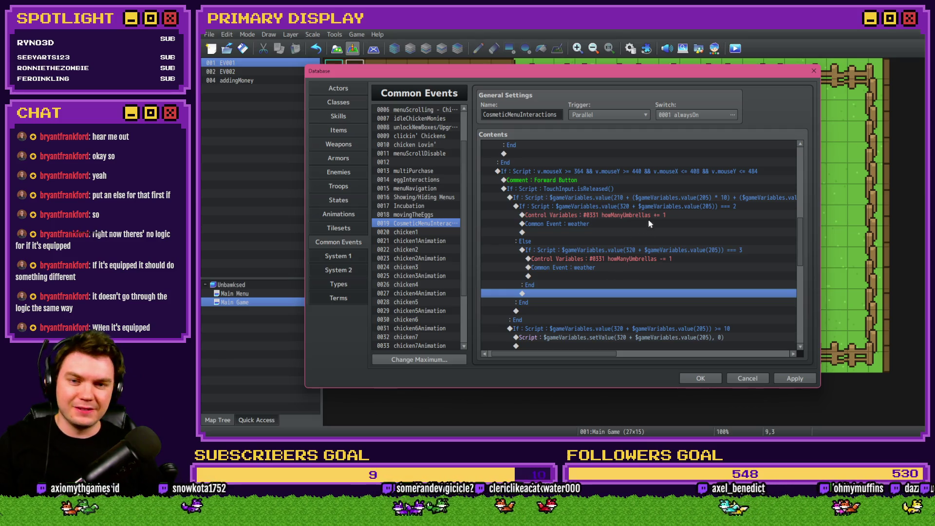
pyautogui.click(654, 207)
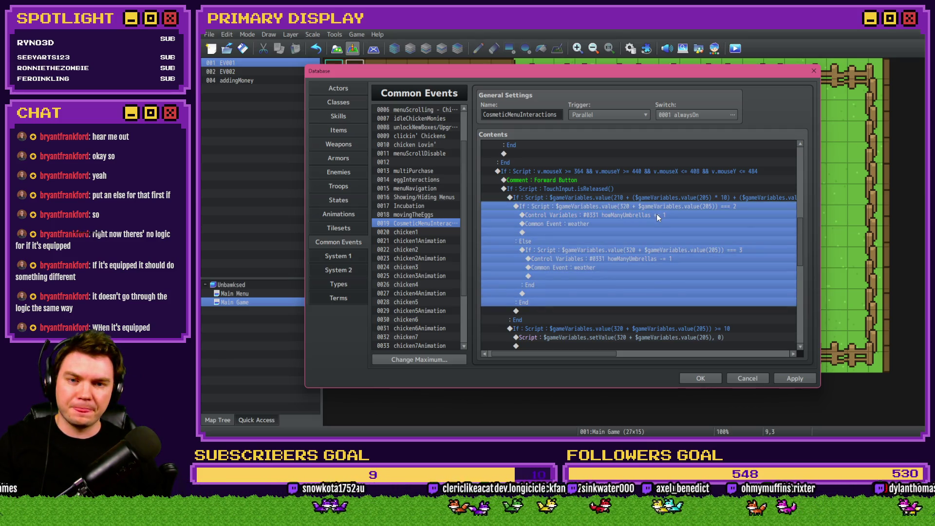
pyautogui.moveTo(608, 358); pyautogui.dragTo(686, 361)
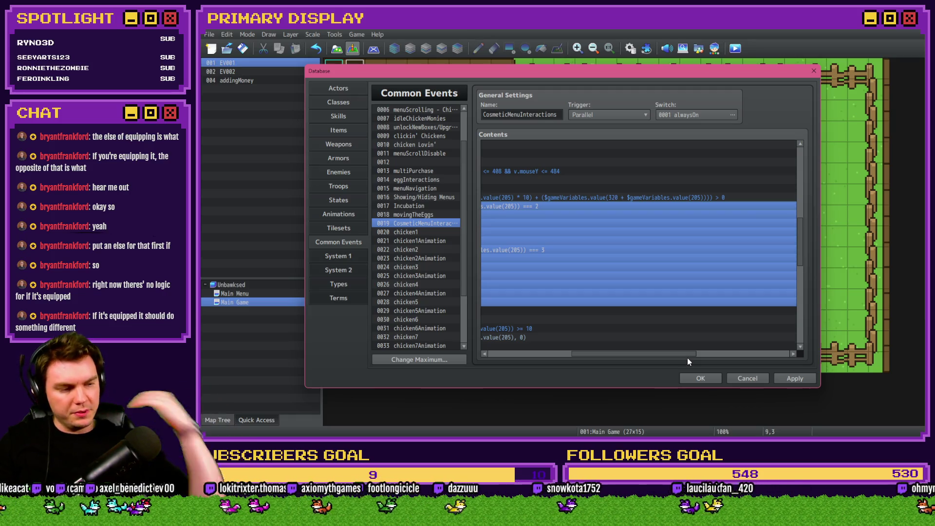
pyautogui.moveTo(685, 359); pyautogui.dragTo(608, 352)
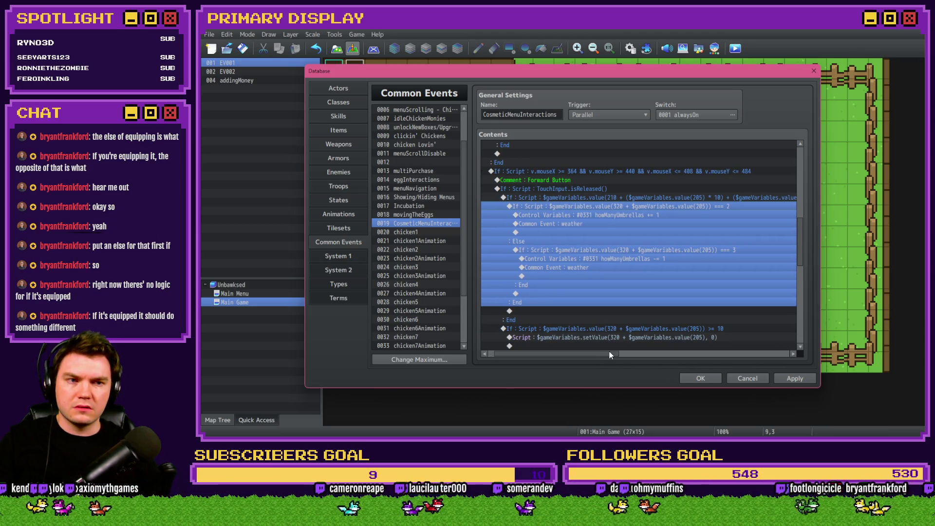
pyautogui.moveTo(609, 352); pyautogui.dragTo(597, 355)
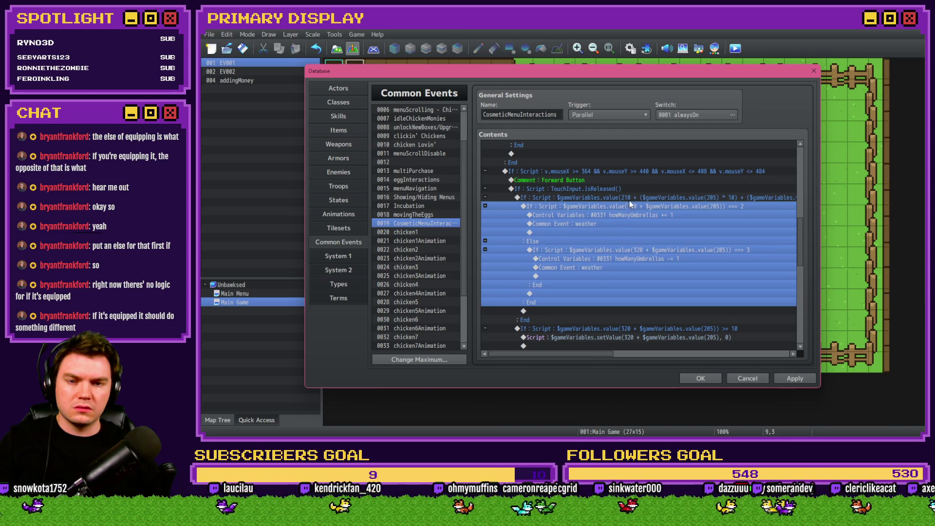
pyautogui.click(619, 240)
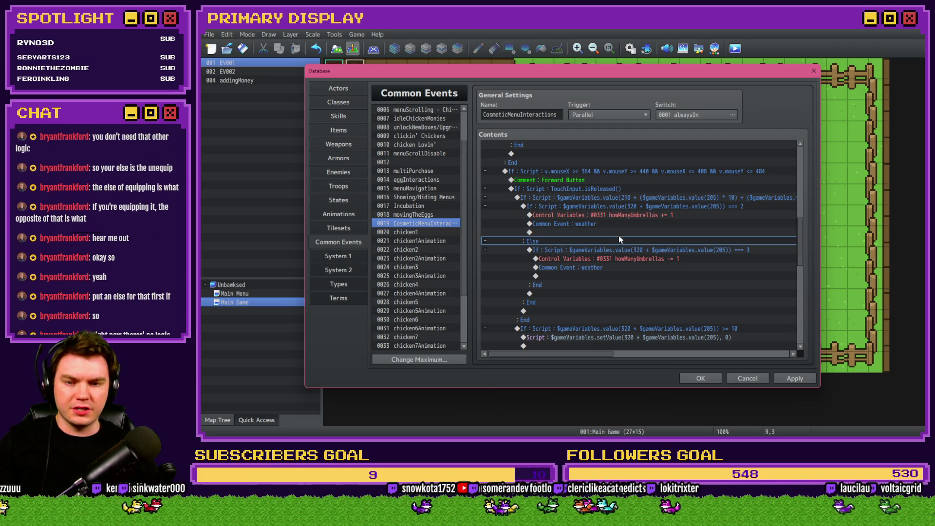
pyautogui.click(619, 250)
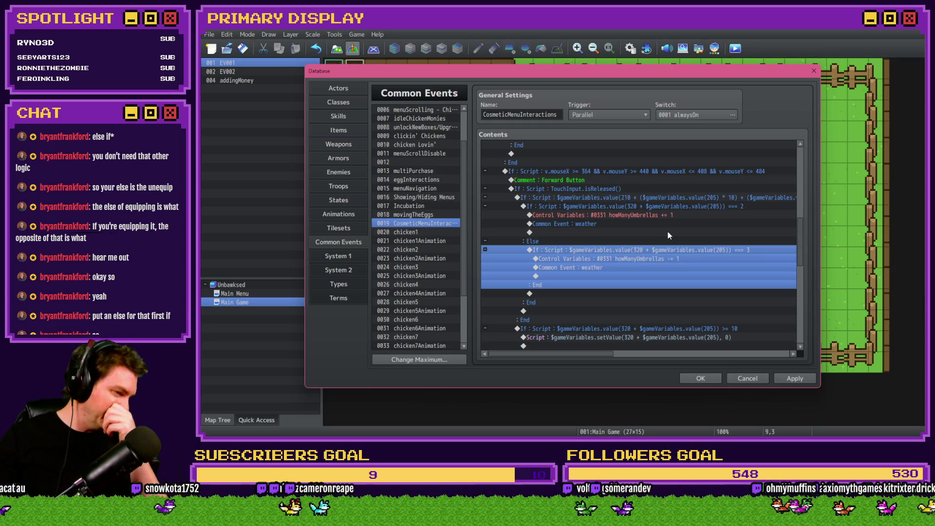
pyautogui.doubleClick(663, 206)
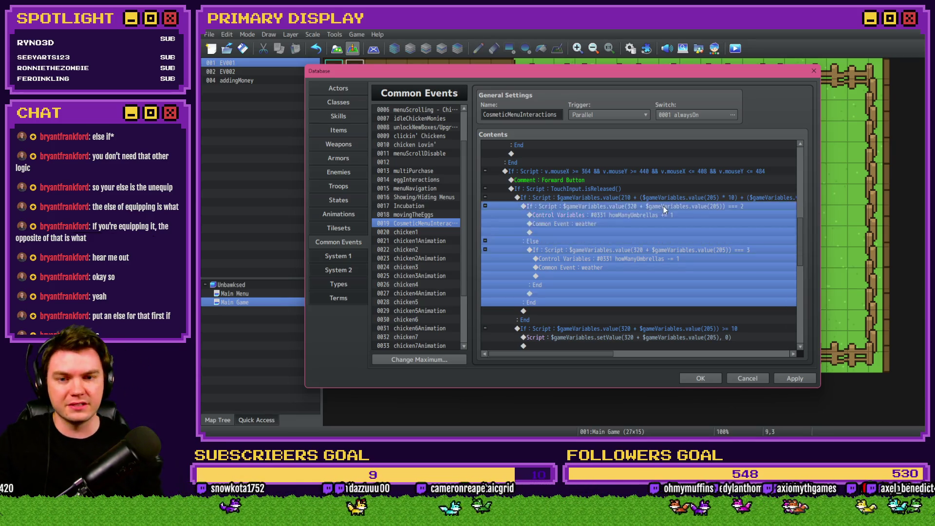
pyautogui.click(567, 290)
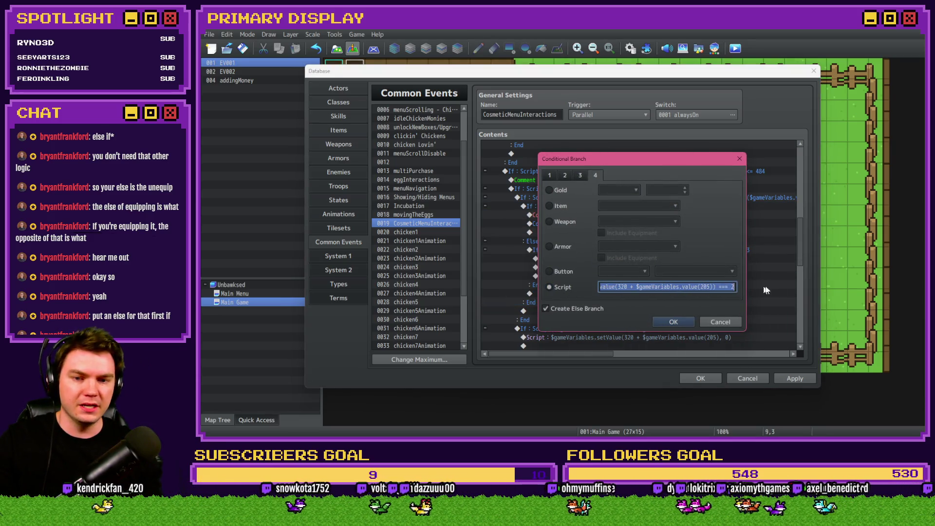
pyautogui.click(620, 287)
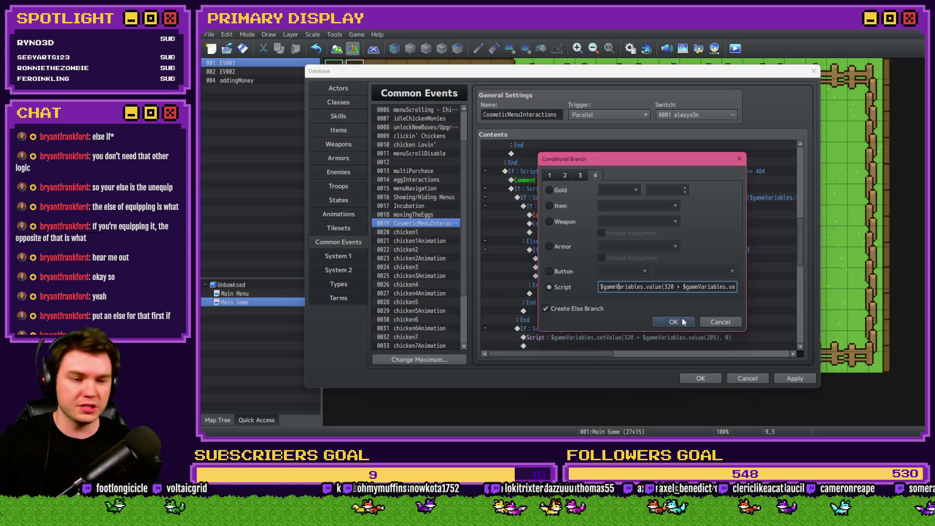
pyautogui.click(712, 319)
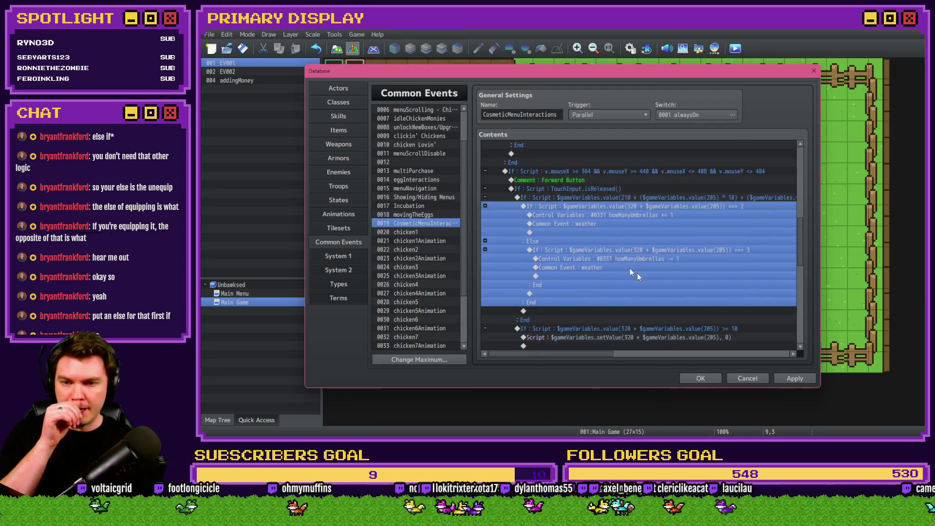
pyautogui.click(592, 250)
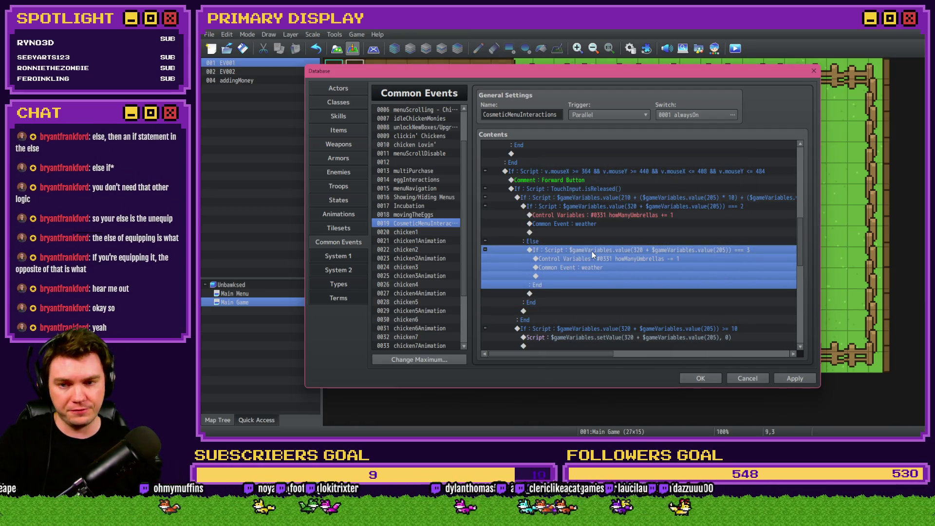
pyautogui.doubleClick(563, 251)
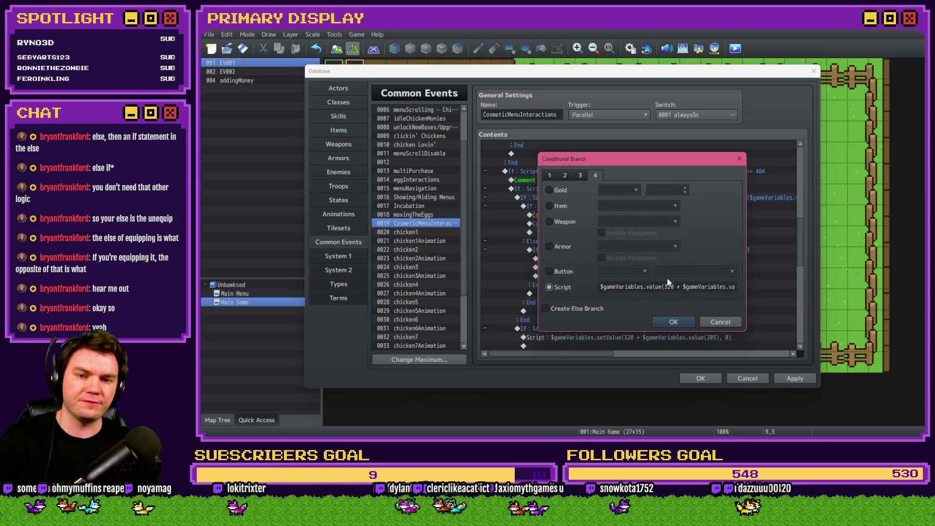
pyautogui.click(720, 322)
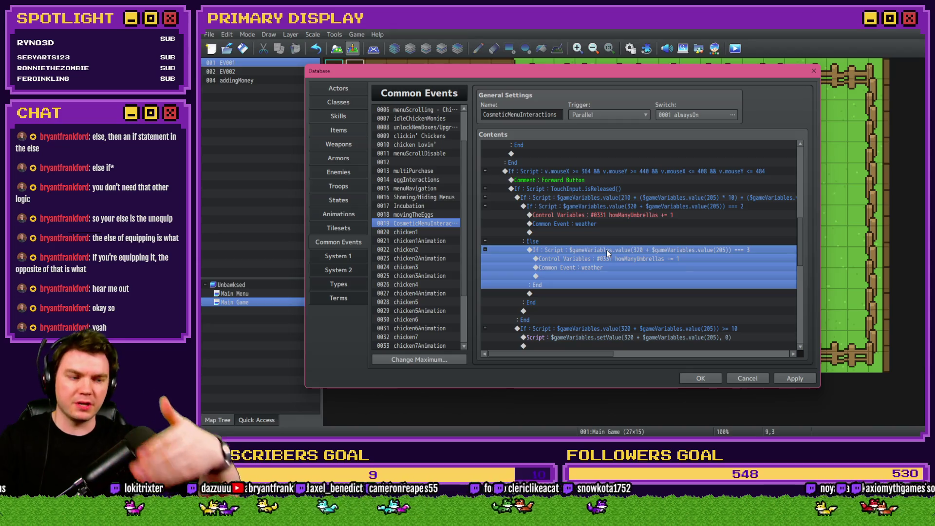
pyautogui.click(635, 214)
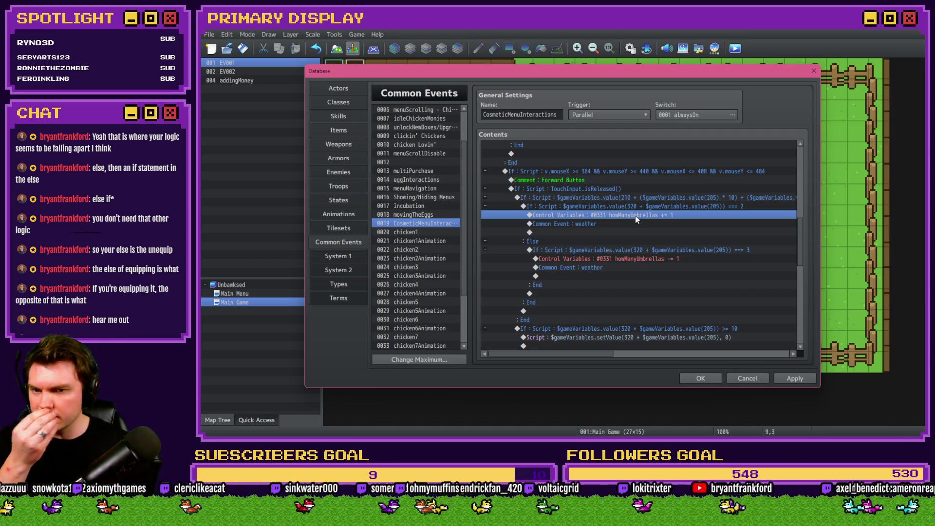
pyautogui.click(639, 206)
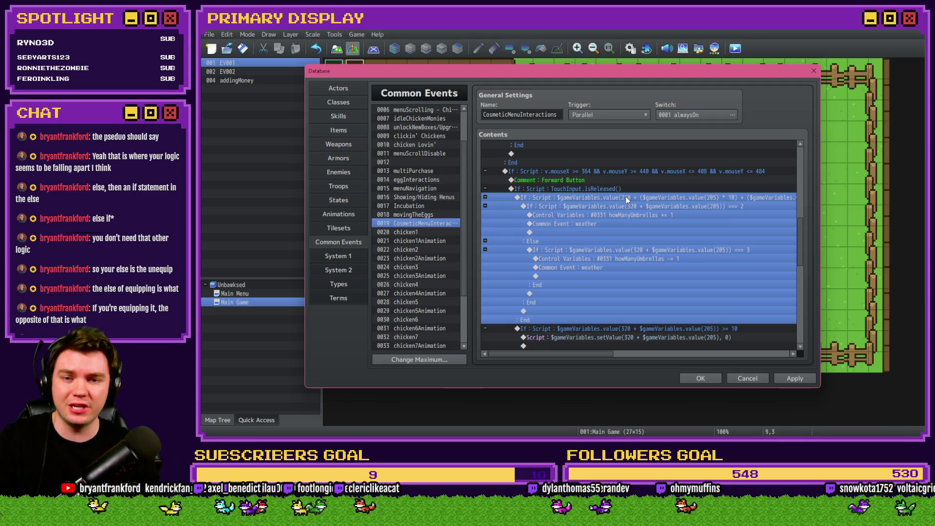
pyautogui.click(623, 224)
pyautogui.click(622, 217)
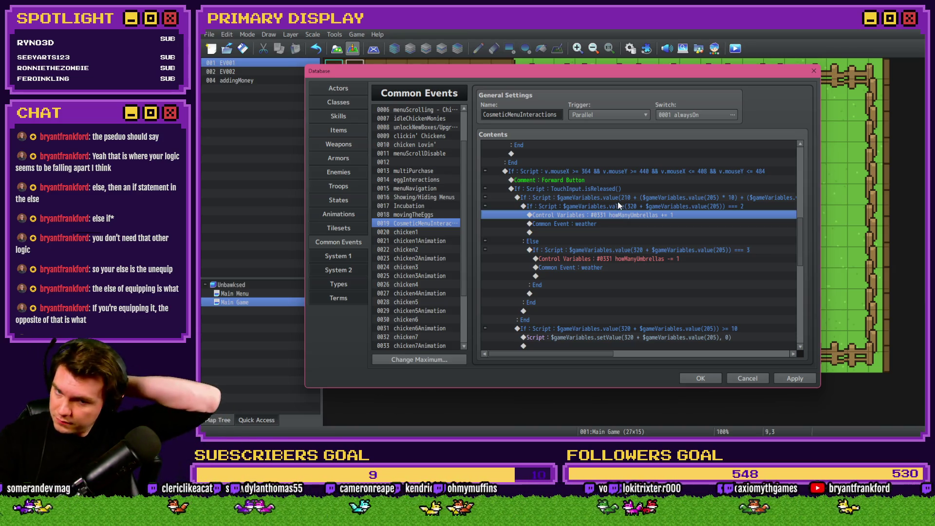
pyautogui.click(626, 197)
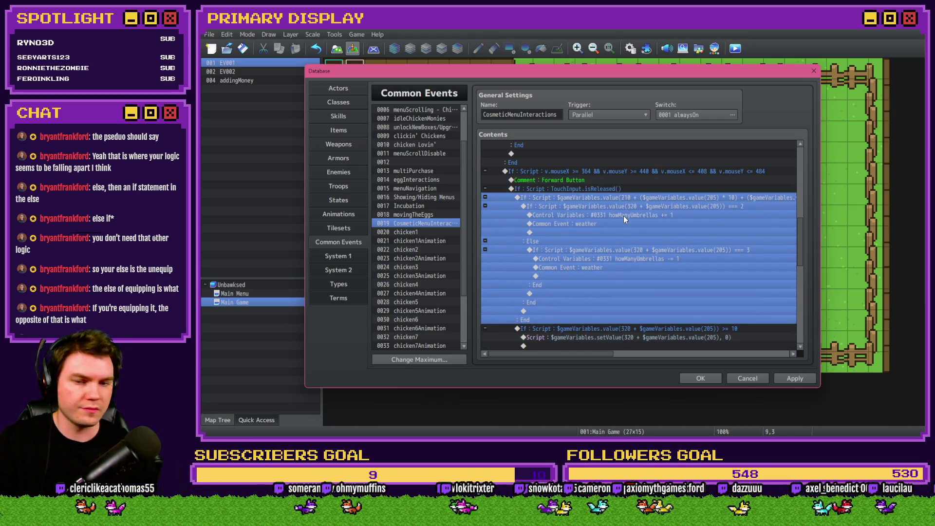
pyautogui.click(623, 215)
pyautogui.hscroll(2, 601, 354)
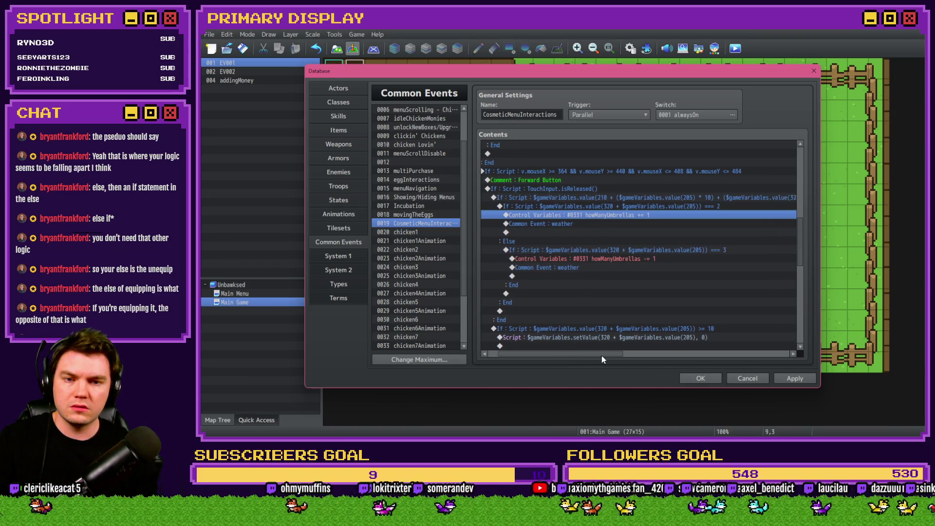
pyautogui.moveTo(602, 356); pyautogui.dragTo(601, 347)
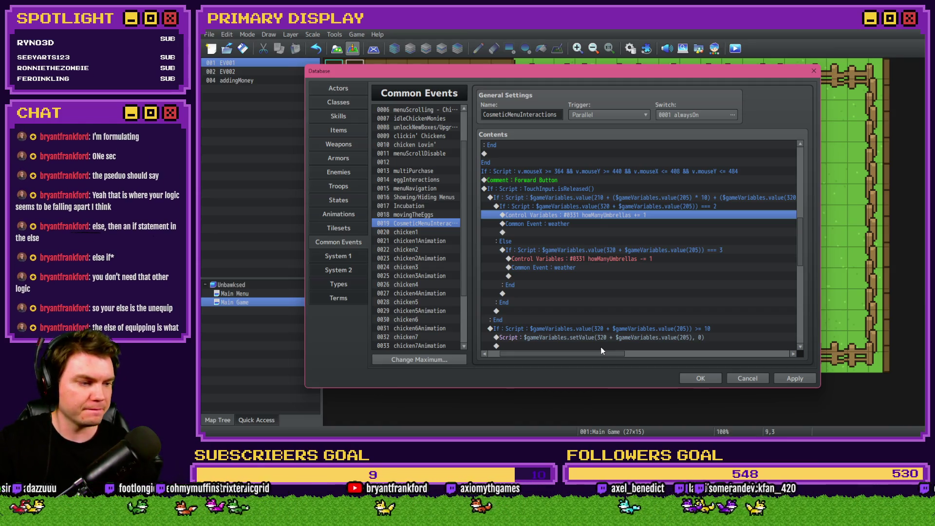
pyautogui.moveTo(595, 352)
pyautogui.mouseDown()
pyautogui.moveTo(663, 357)
pyautogui.moveTo(589, 351)
pyautogui.mouseUp()
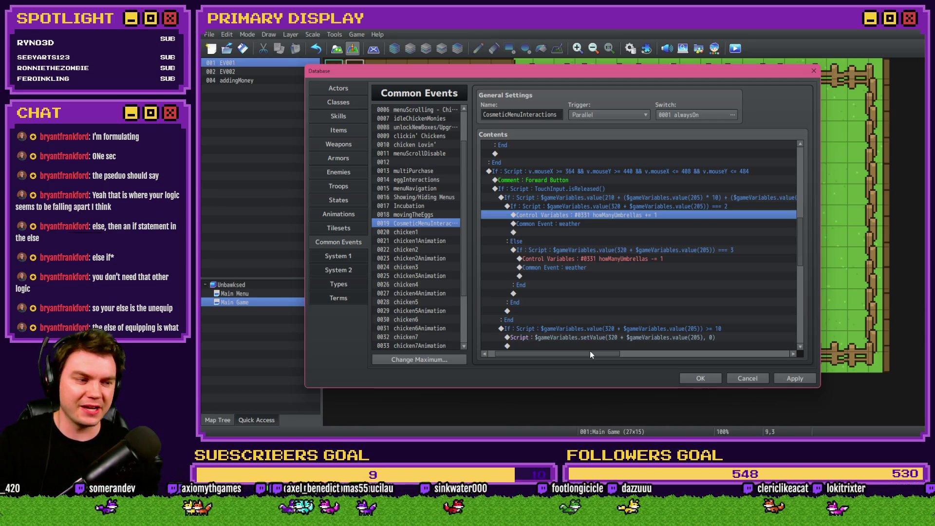
pyautogui.moveTo(590, 351); pyautogui.dragTo(593, 354)
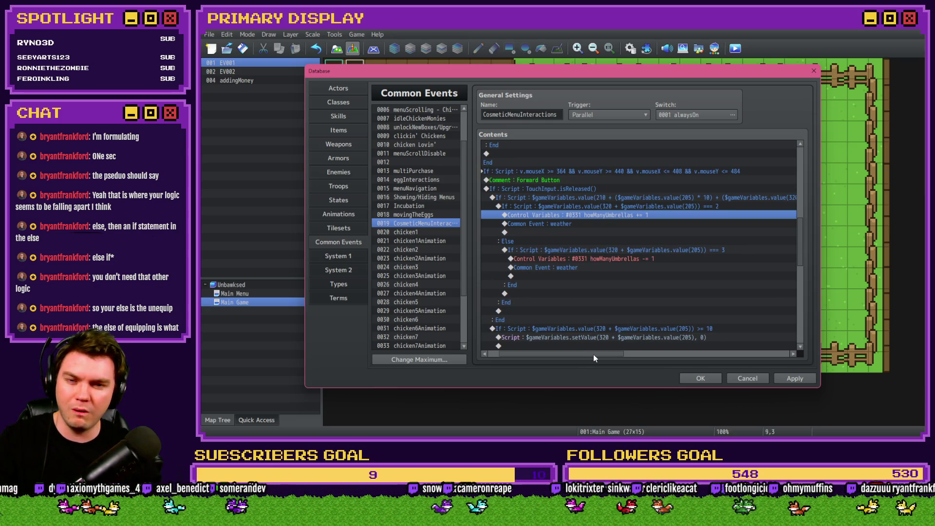
pyautogui.click(646, 206)
pyautogui.scroll(-4, 604, 340)
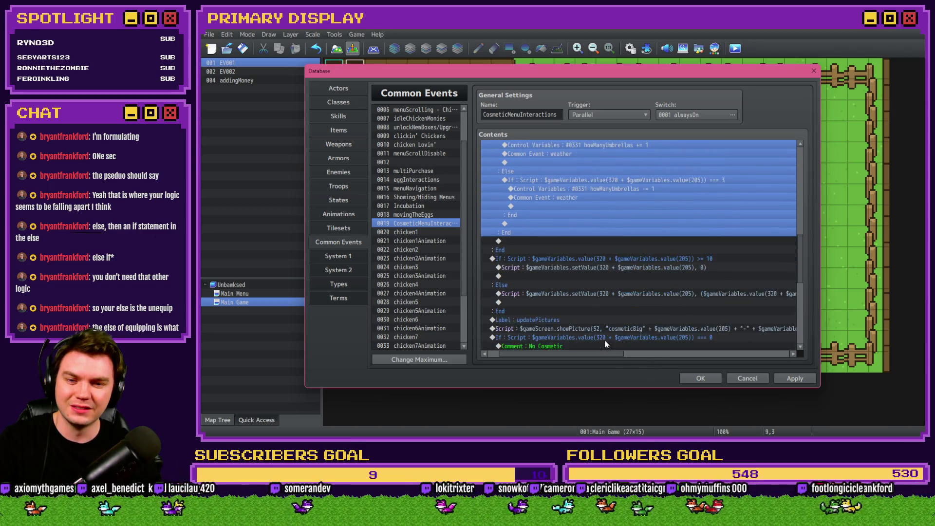
pyautogui.click(602, 224)
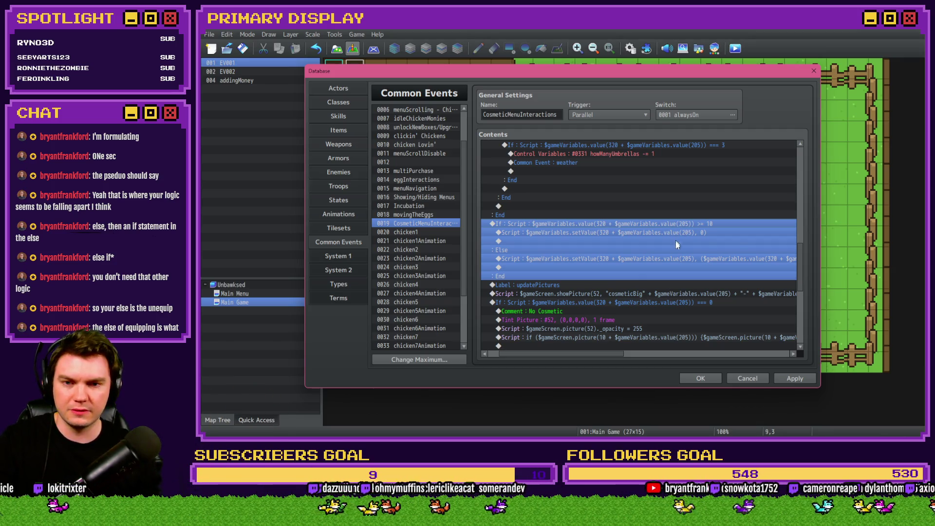
pyautogui.moveTo(609, 353)
pyautogui.mouseDown()
pyautogui.moveTo(673, 351)
pyautogui.moveTo(583, 347)
pyautogui.moveTo(612, 352)
pyautogui.mouseUp()
pyautogui.click(632, 234)
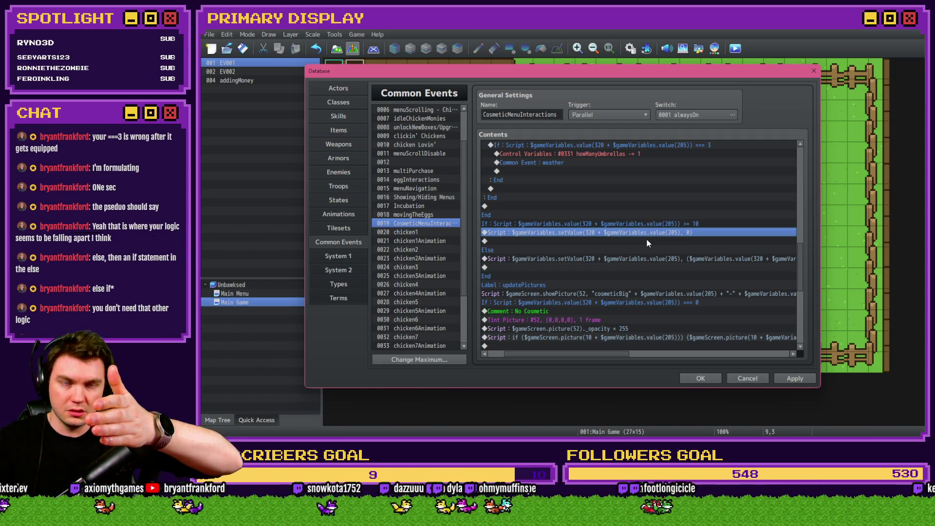
pyautogui.moveTo(618, 250); pyautogui.dragTo(606, 266)
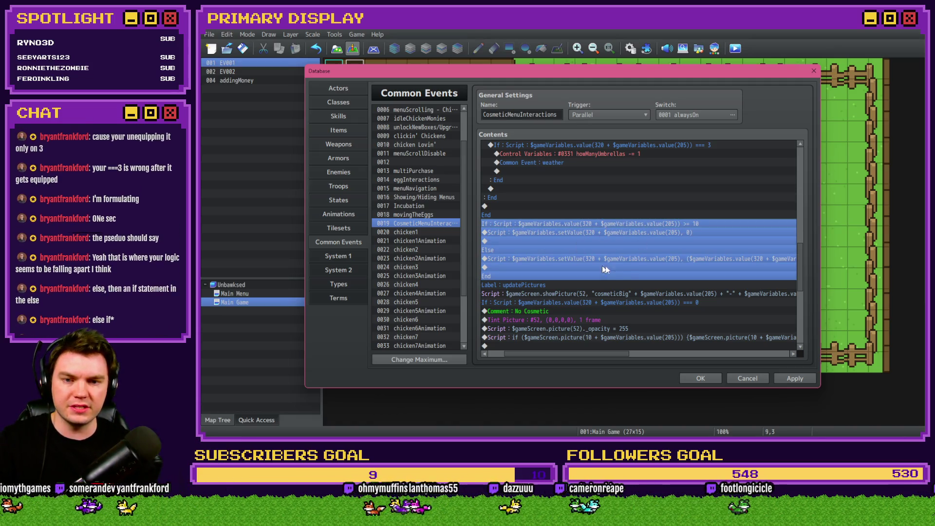
pyautogui.moveTo(613, 354); pyautogui.dragTo(699, 354)
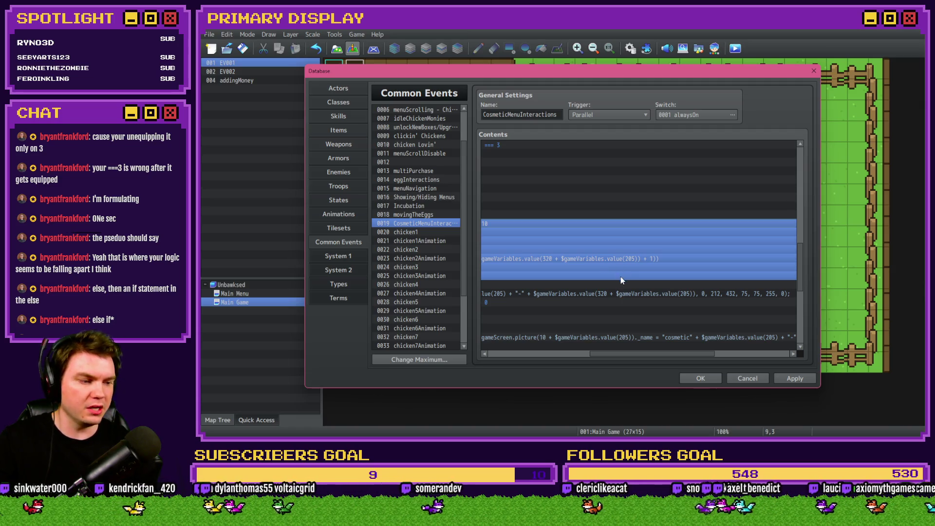
pyautogui.moveTo(617, 355); pyautogui.dragTo(506, 355)
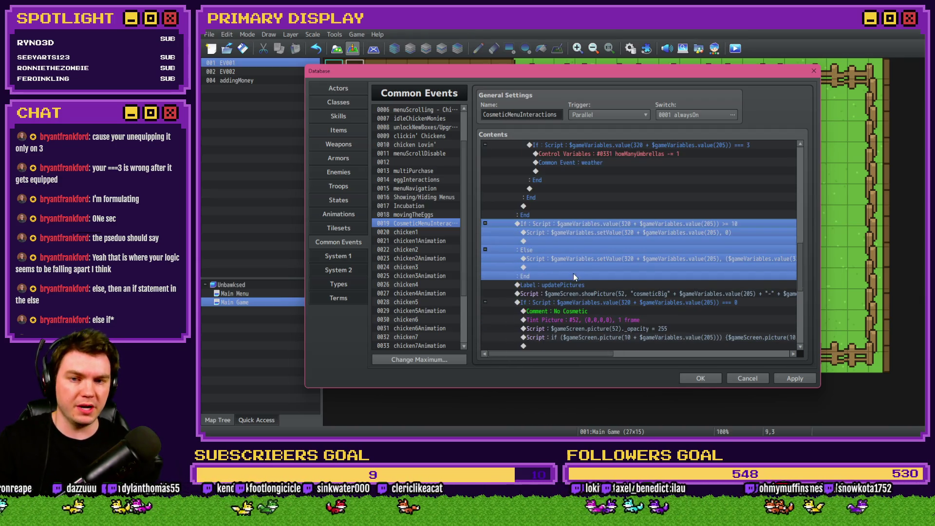
pyautogui.scroll(2, 574, 273)
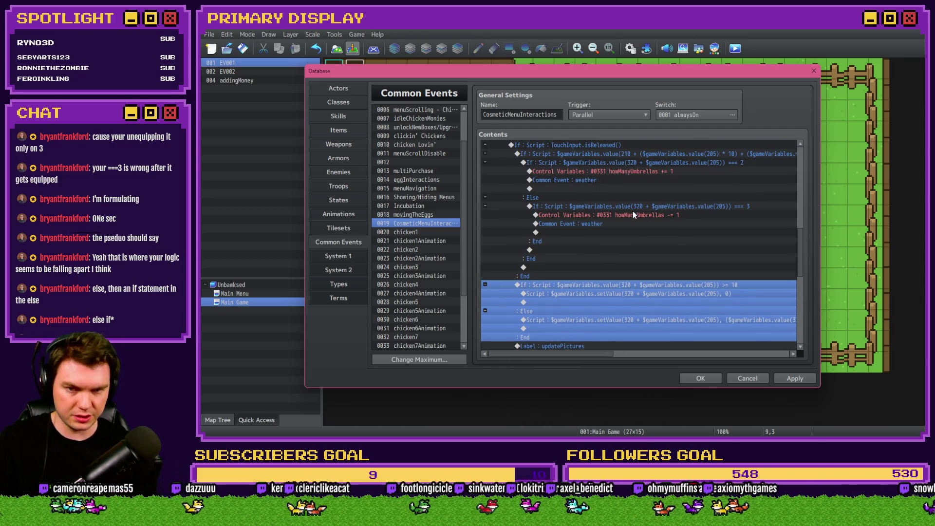
pyautogui.scroll(1, 633, 216)
pyautogui.moveTo(602, 354)
pyautogui.mouseDown()
pyautogui.moveTo(672, 355)
pyautogui.moveTo(600, 354)
pyautogui.mouseUp()
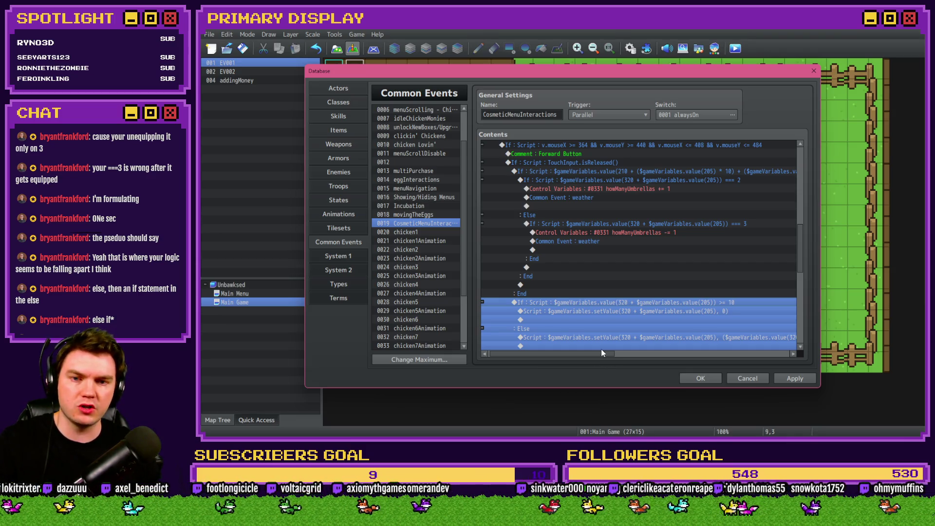
pyautogui.moveTo(601, 350); pyautogui.dragTo(683, 358)
pyautogui.click(695, 174)
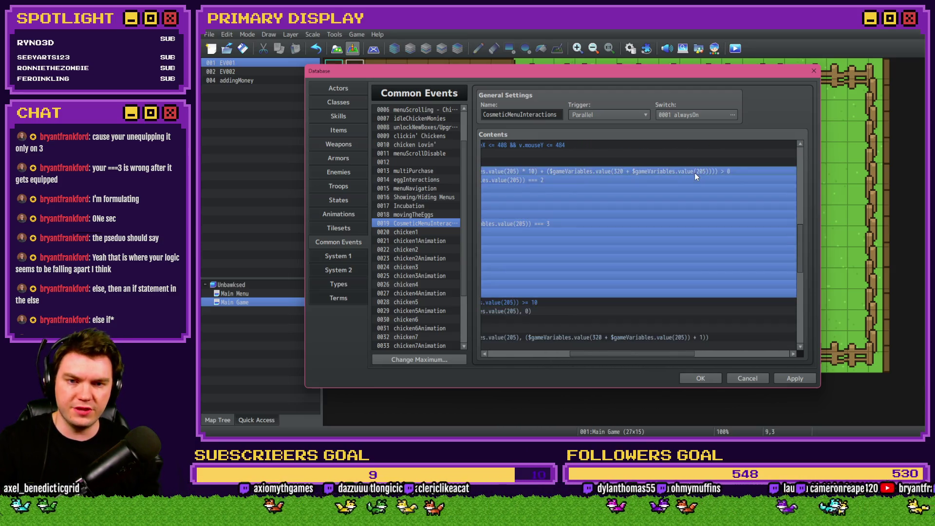
pyautogui.moveTo(682, 355); pyautogui.dragTo(603, 361)
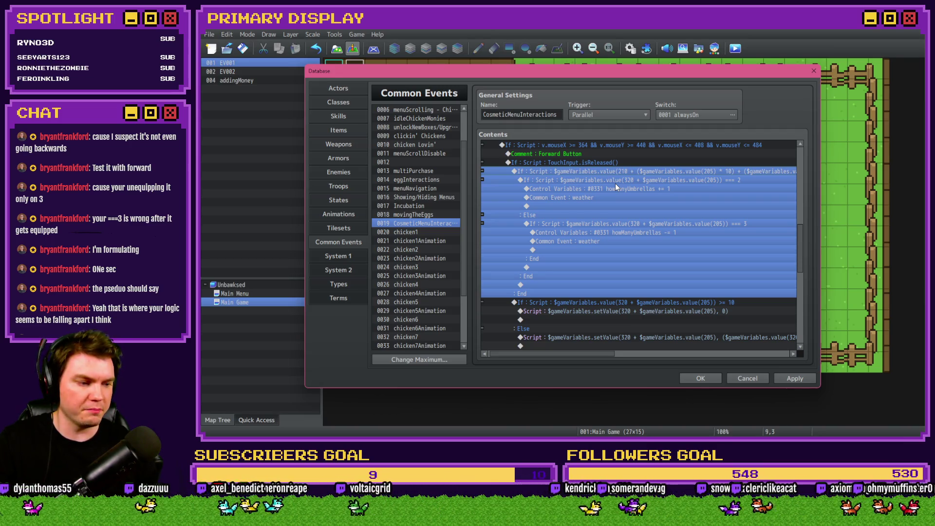
# Paste the umbrella equip/unequip block above the updatePictures label and review both button handlers.
pyautogui.hotkey('ctrl', 'x')
pyautogui.click(603, 233)
pyautogui.hotkey('ctrl', 'v')
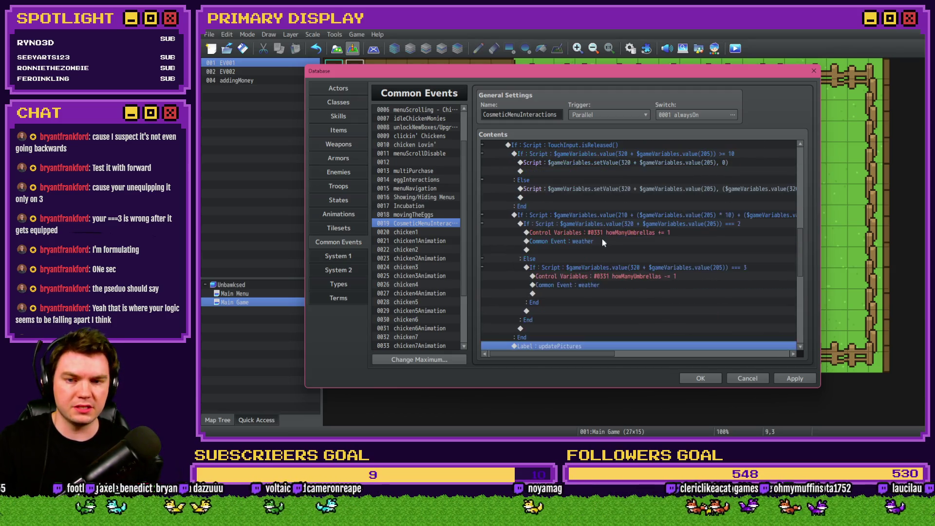
pyautogui.scroll(3, 596, 292)
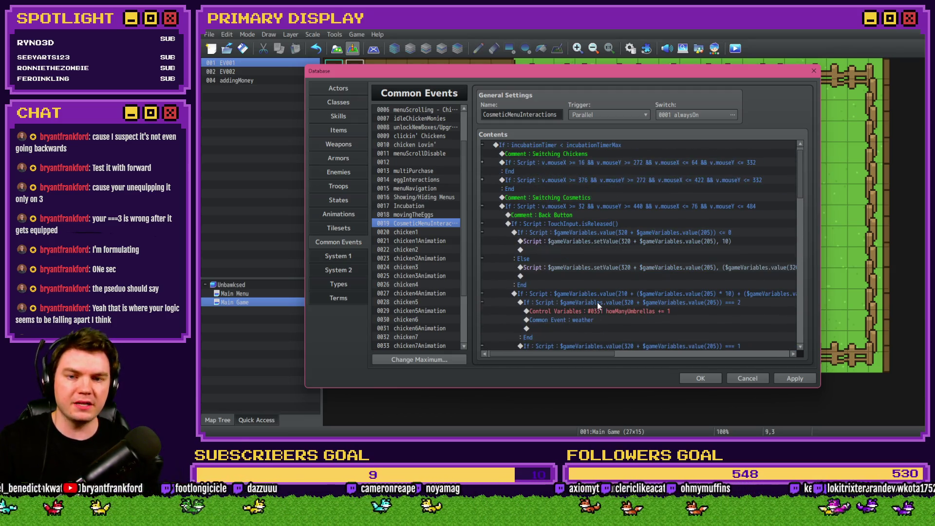
pyautogui.scroll(-2, 599, 303)
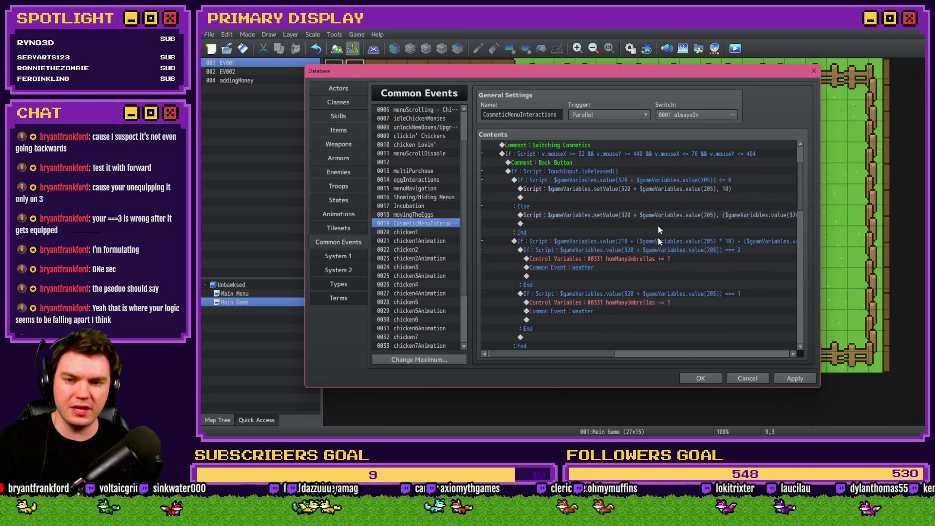
pyautogui.scroll(-1, 638, 219)
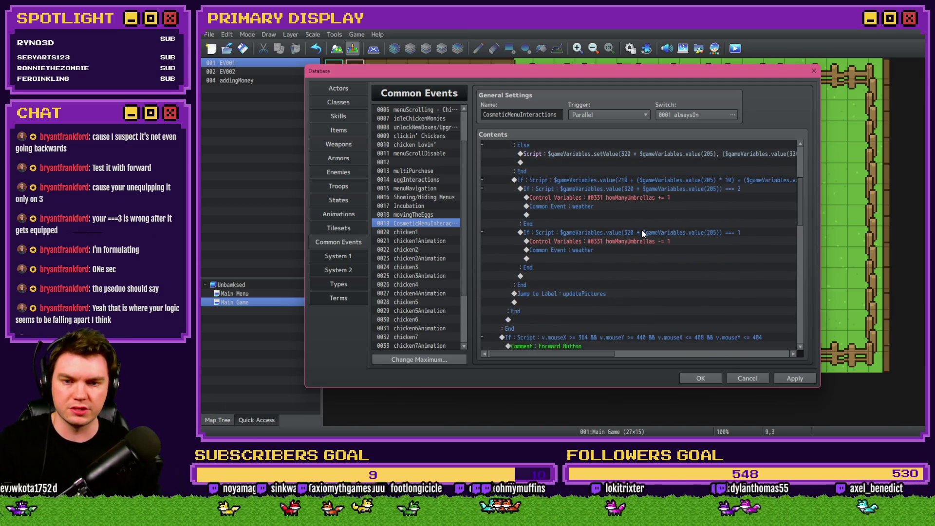
pyautogui.scroll(-1, 643, 236)
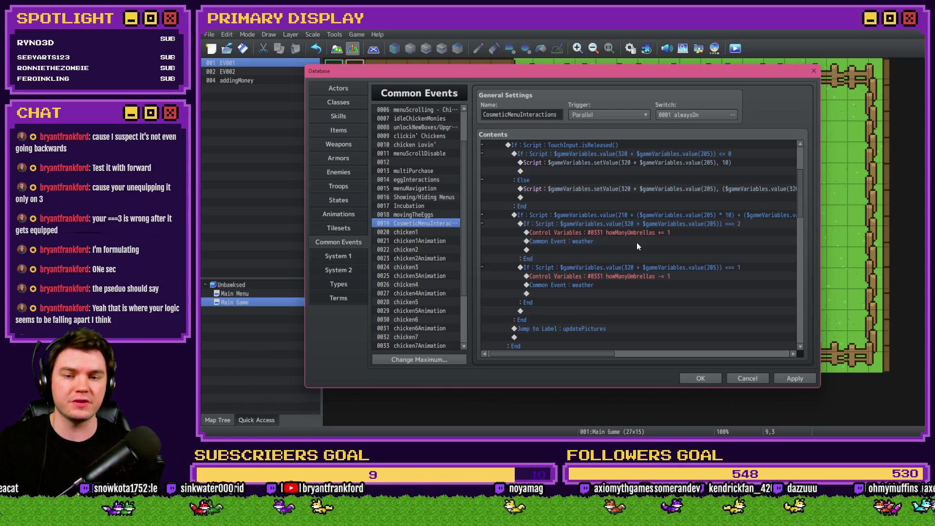
pyautogui.scroll(-7, 636, 241)
pyautogui.scroll(-2, 654, 245)
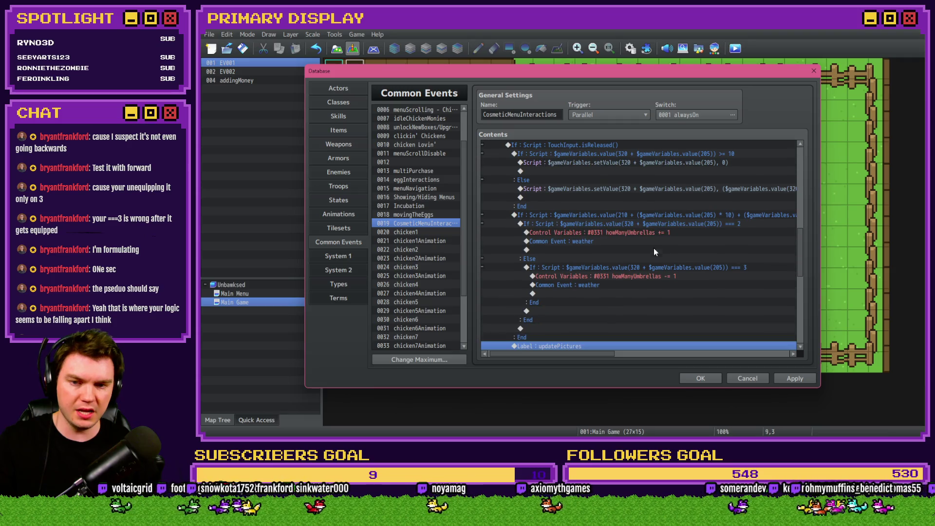
pyautogui.click(667, 217)
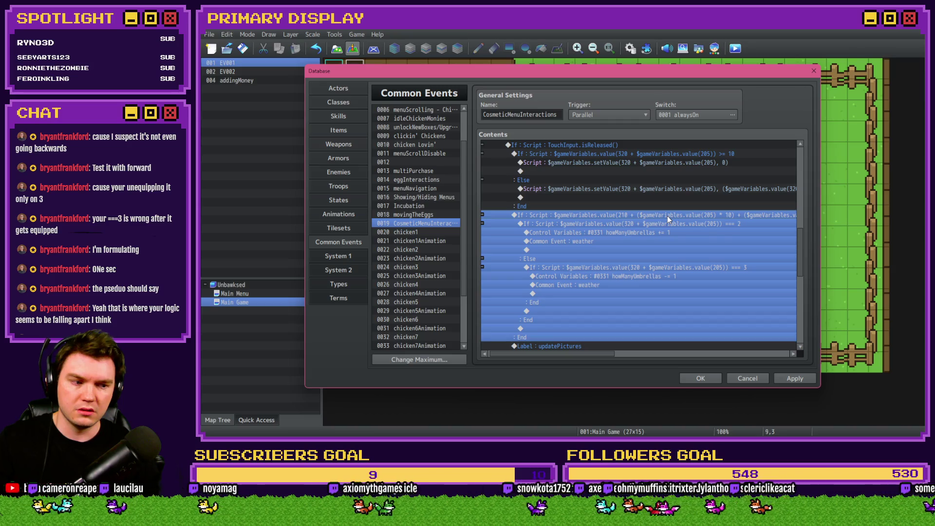
# Append '- 1' after value(205) in the outer umbrella If's script condition and confirm it.
pyautogui.doubleClick(667, 216)
pyautogui.moveTo(700, 287)
pyautogui.mouseDown()
pyautogui.moveTo(743, 288)
pyautogui.moveTo(729, 287)
pyautogui.mouseUp()
pyautogui.click(711, 287)
pyautogui.click(712, 288)
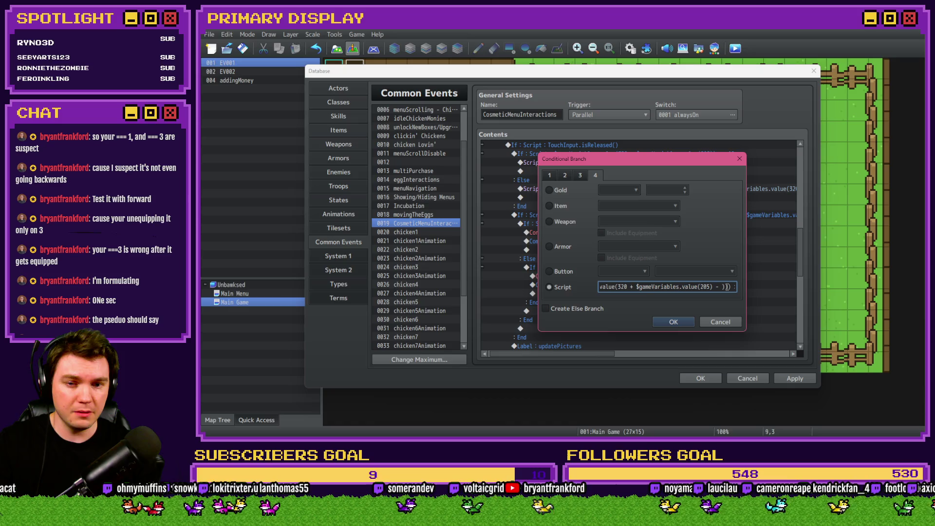
pyautogui.write('- 1')
pyautogui.click(689, 330)
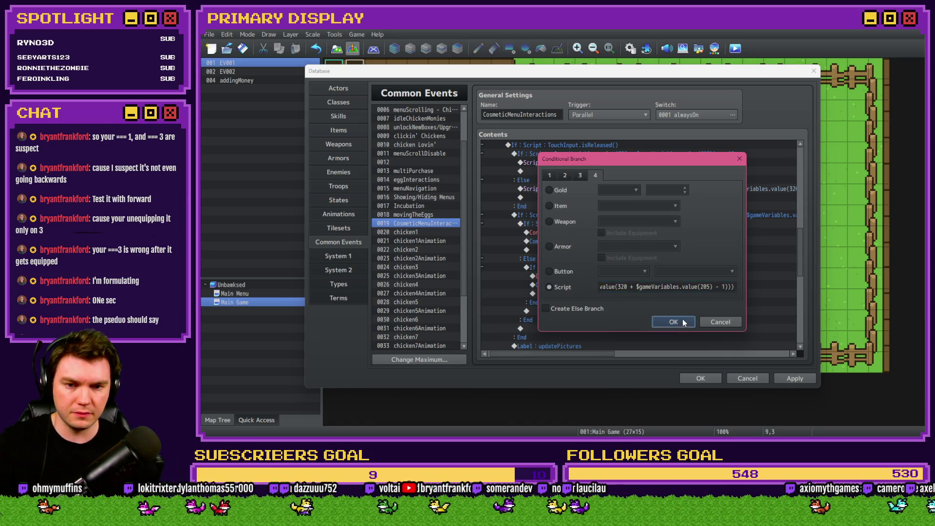
pyautogui.click(645, 205)
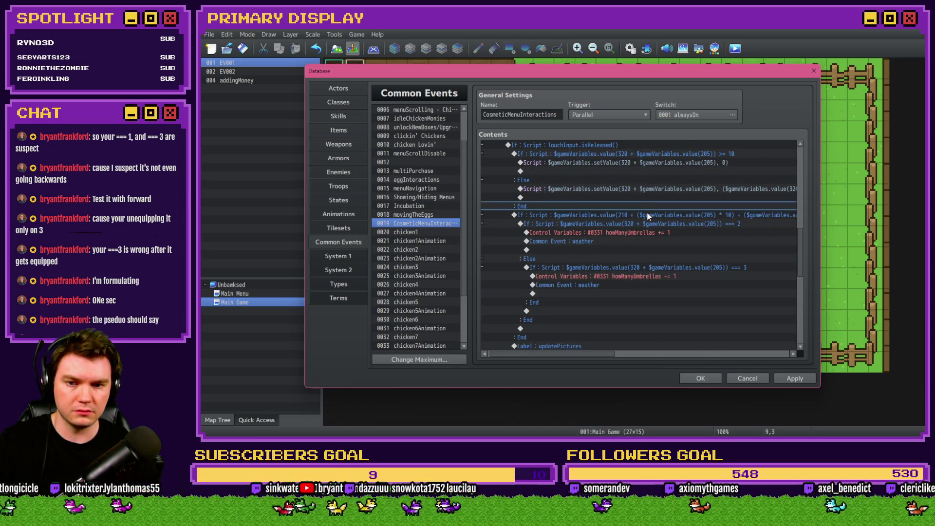
pyautogui.click(647, 215)
# Close the Database, save, start a playtest, and cycle cosmetics on the outfits panel.
pyautogui.click(716, 379)
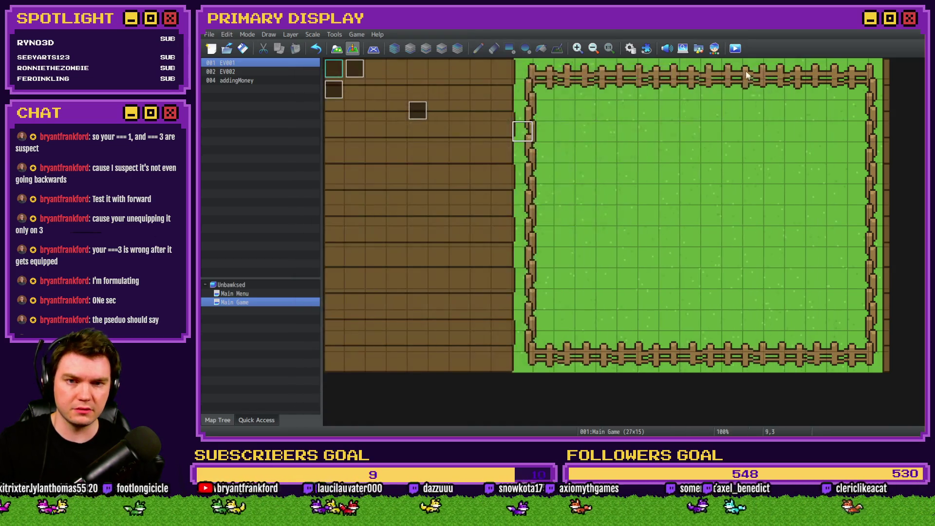
pyautogui.hotkey('ctrl', 'r')
pyautogui.click(551, 244)
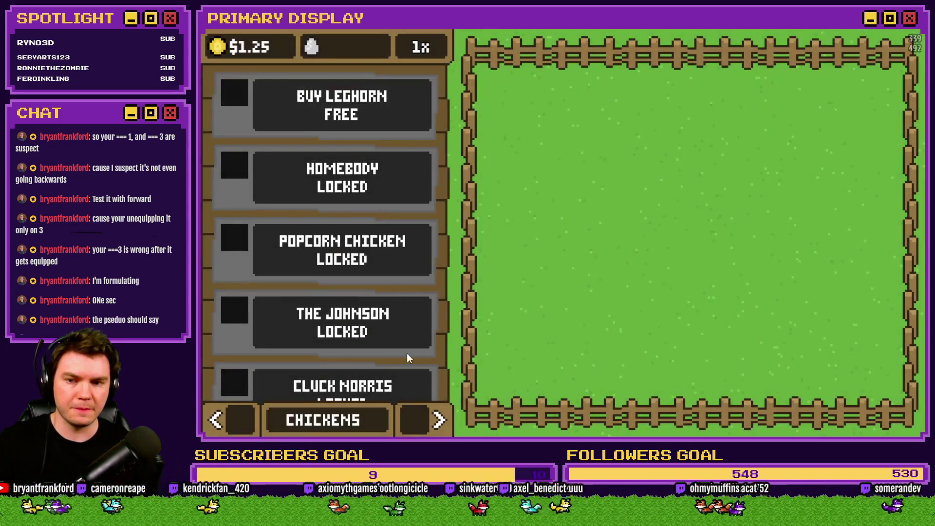
pyautogui.click(427, 424)
pyautogui.click(426, 424)
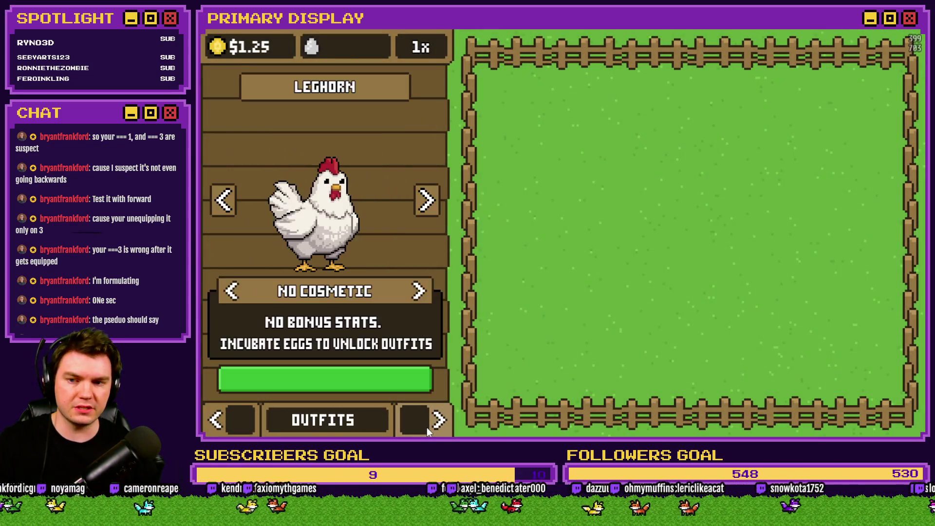
pyautogui.click(419, 291)
pyautogui.click(231, 291)
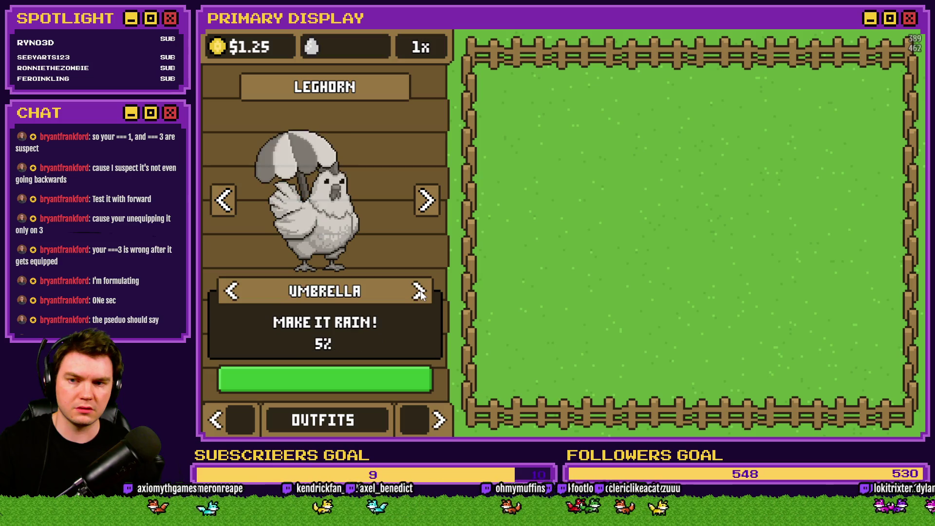
pyautogui.click(231, 291)
pyautogui.click(232, 290)
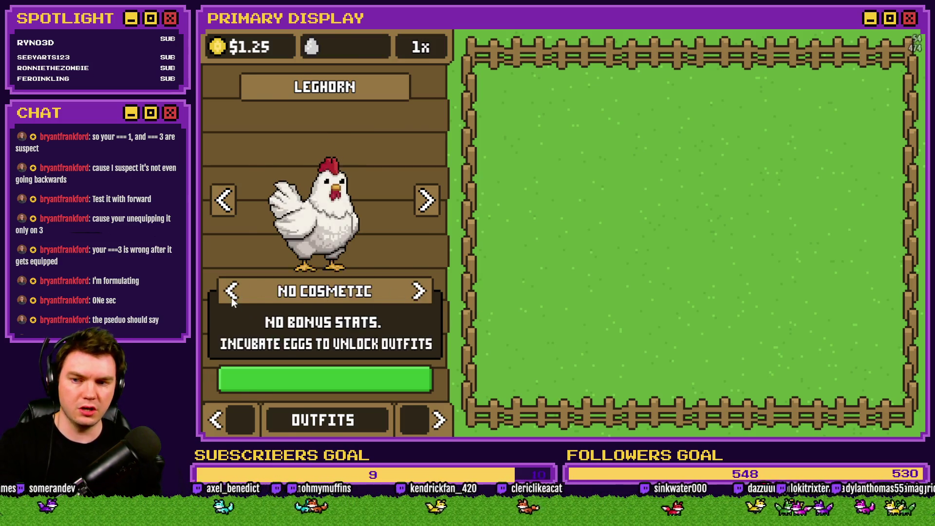
# In the debug screen, set variable 0222 cosmetic1-2 to 1.
pyautogui.press('F1')
pyautogui.scroll(-6, 247, 299)
pyautogui.scroll(-8, 259, 329)
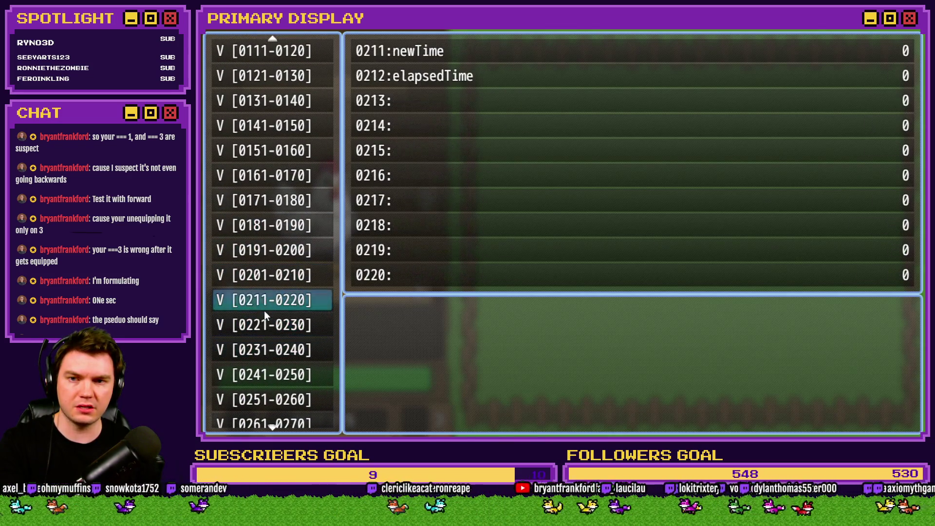
pyautogui.click(264, 318)
pyautogui.press('Down')
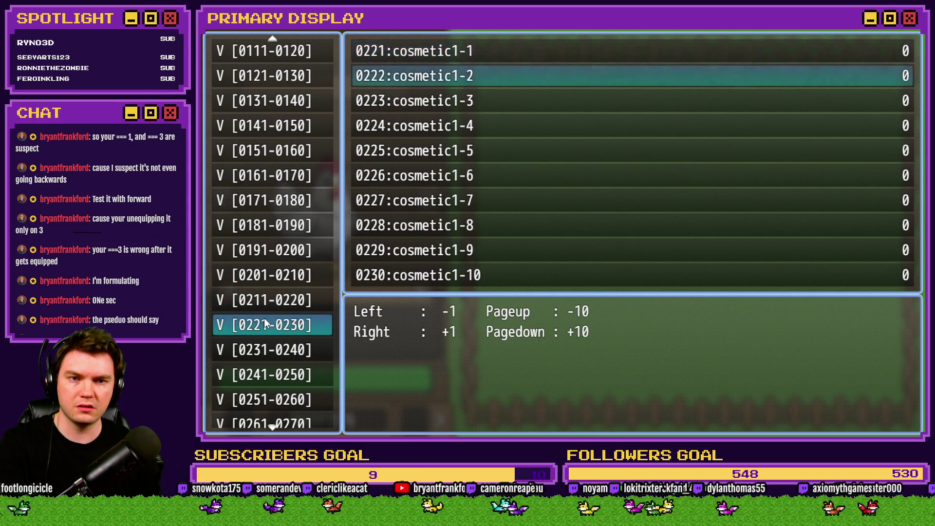
pyautogui.press('Right')
pyautogui.press('Escape')
pyautogui.press('Escape')
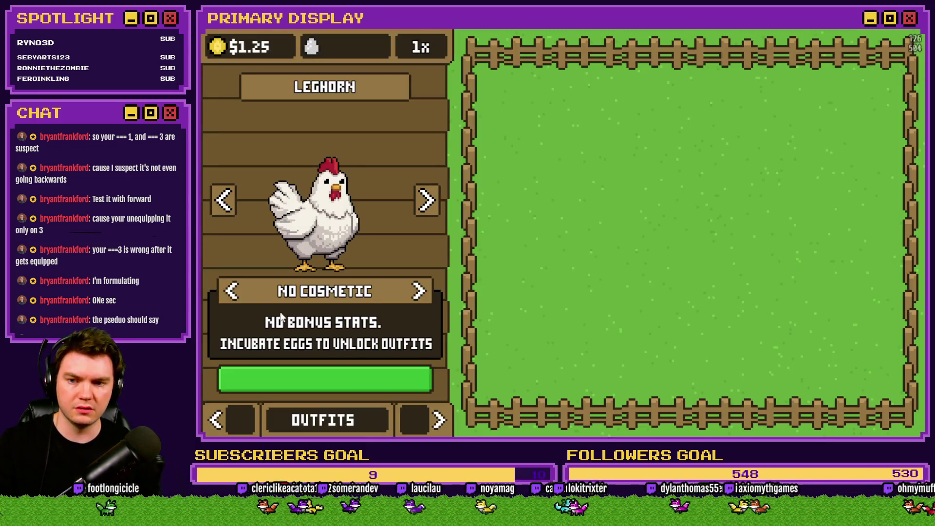
# Switch between Crown and Umbrella to see money rain, then close the playtest and reopen Common Events.
pyautogui.click(419, 292)
pyautogui.click(419, 292)
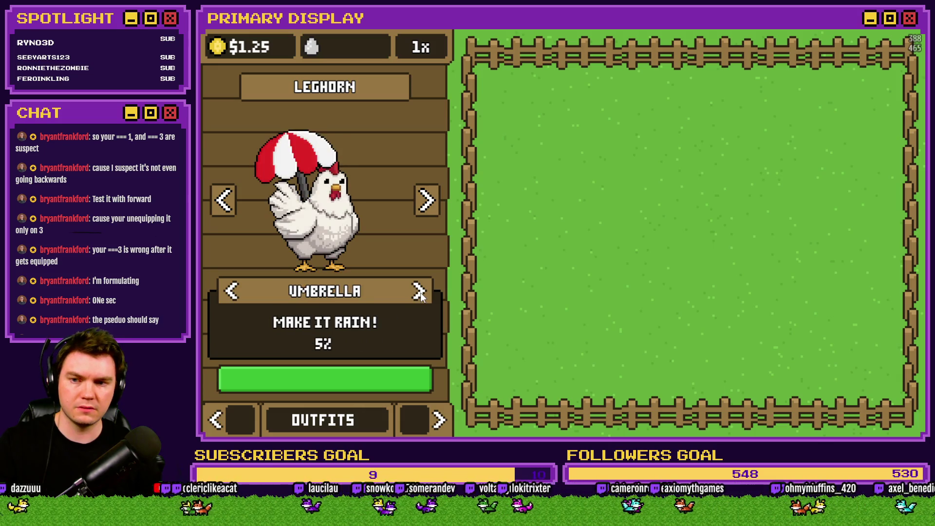
pyautogui.click(223, 294)
pyautogui.click(227, 293)
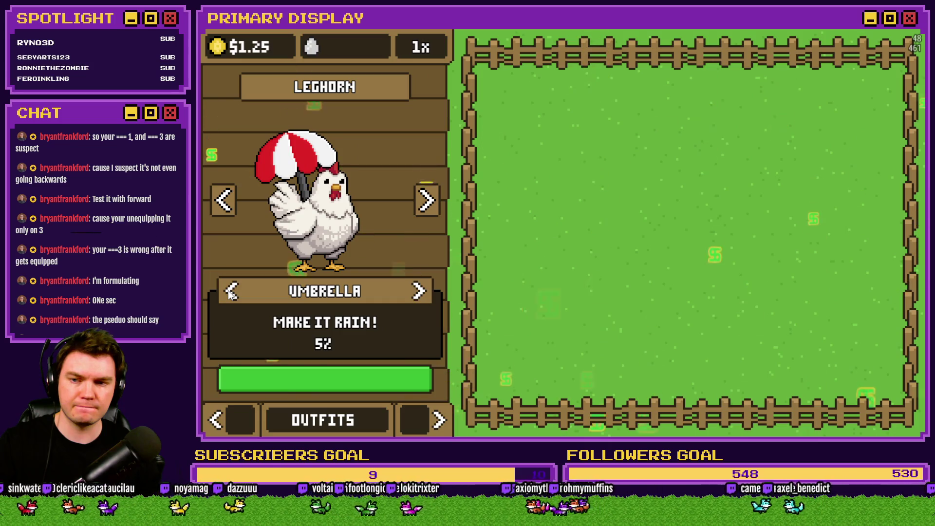
pyautogui.click(231, 294)
pyautogui.click(419, 291)
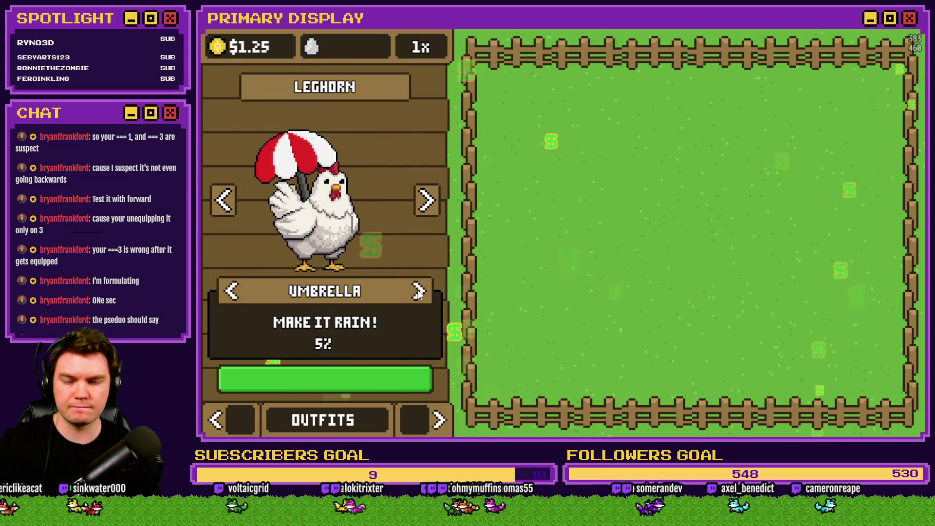
pyautogui.click(909, 18)
pyautogui.click(630, 49)
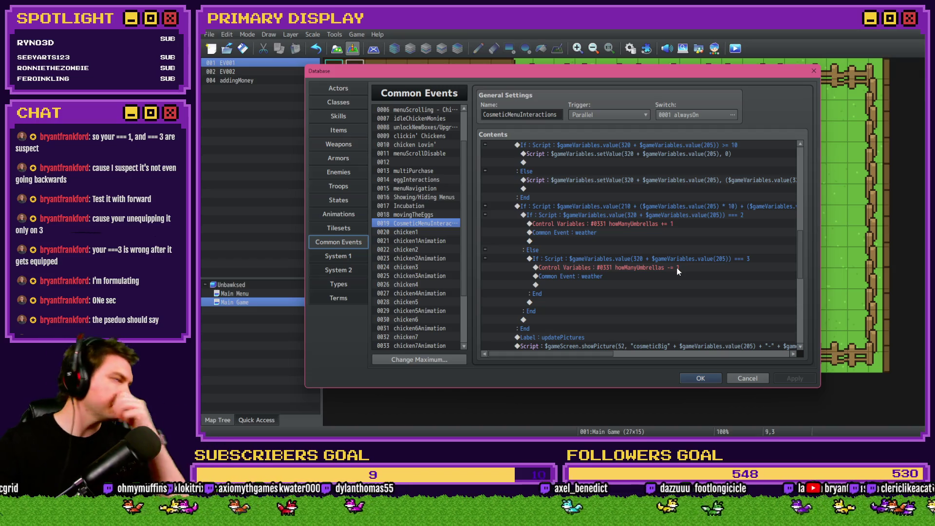
# Wrap value(205) - 1 in parentheses in the umbrella If's script condition and apply the Database.
pyautogui.click(709, 206)
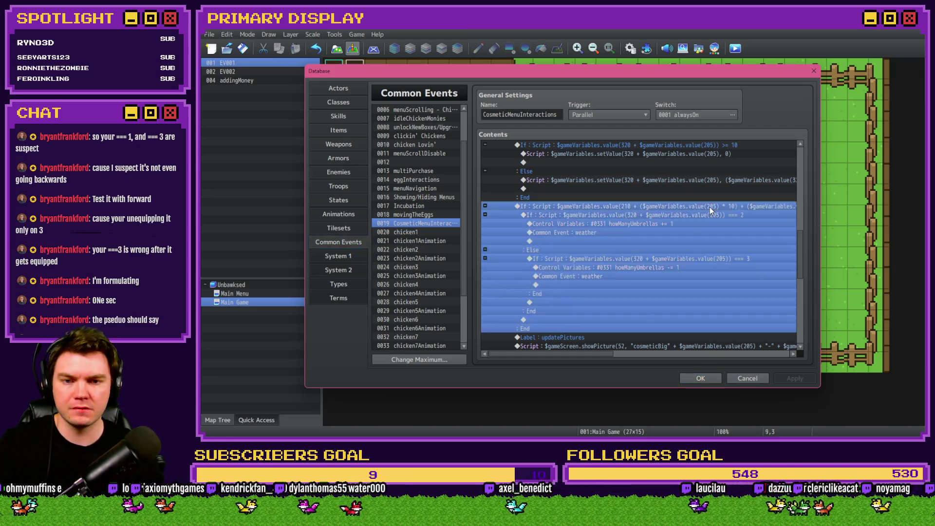
pyautogui.moveTo(594, 355); pyautogui.dragTo(665, 359)
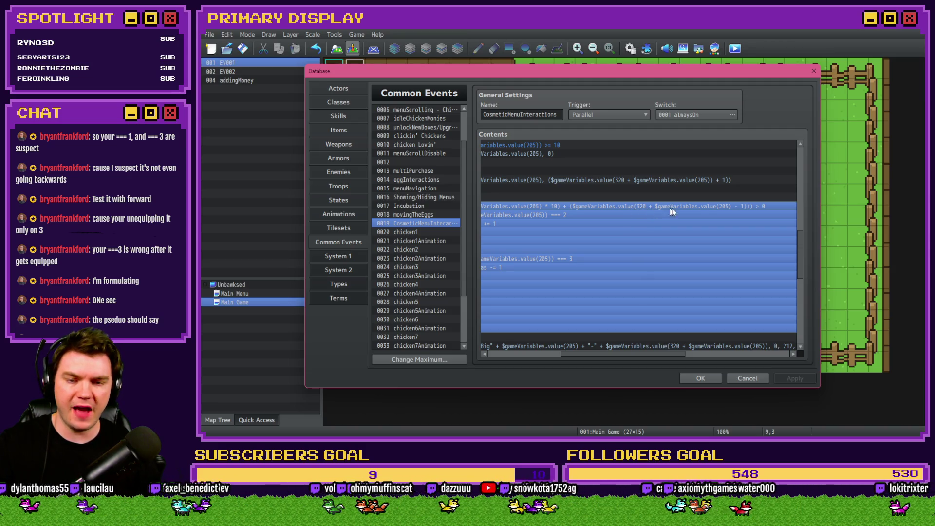
pyautogui.doubleClick(722, 206)
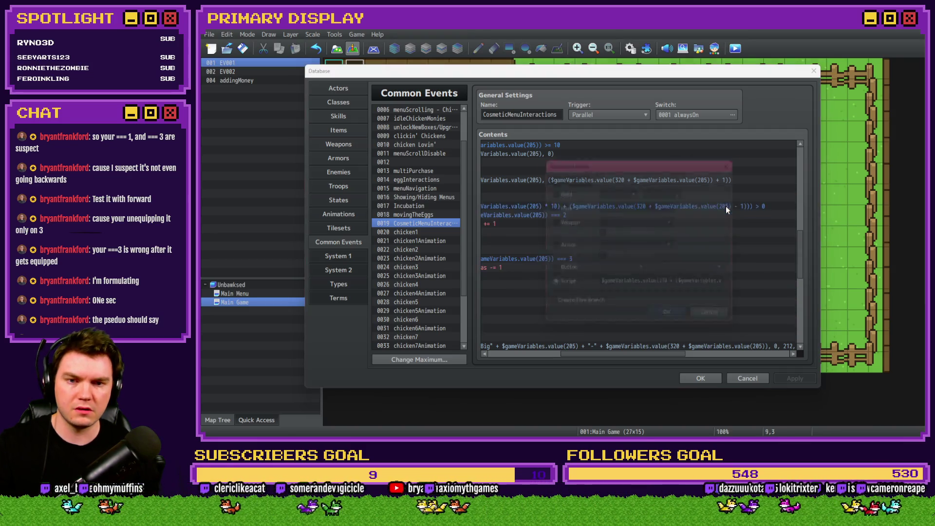
pyautogui.moveTo(695, 286); pyautogui.dragTo(764, 290)
pyautogui.click(686, 286)
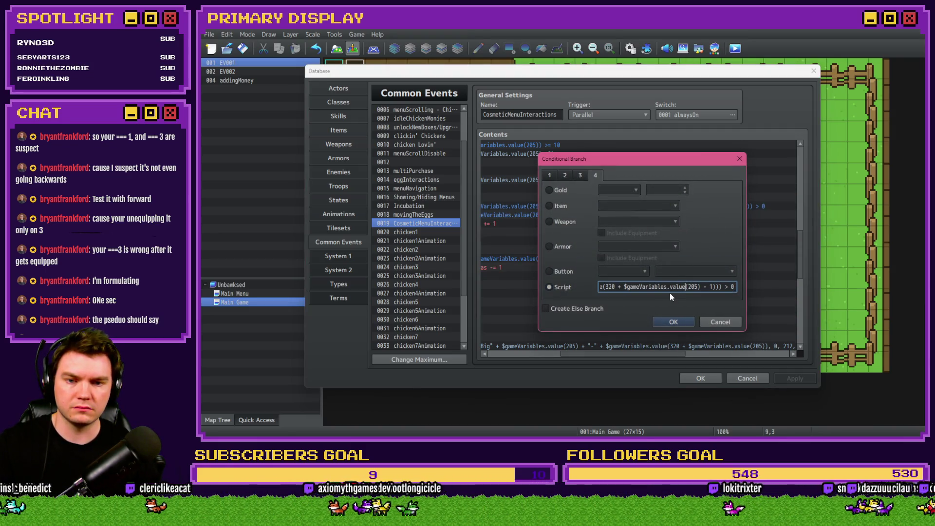
pyautogui.write('(')
pyautogui.click(674, 322)
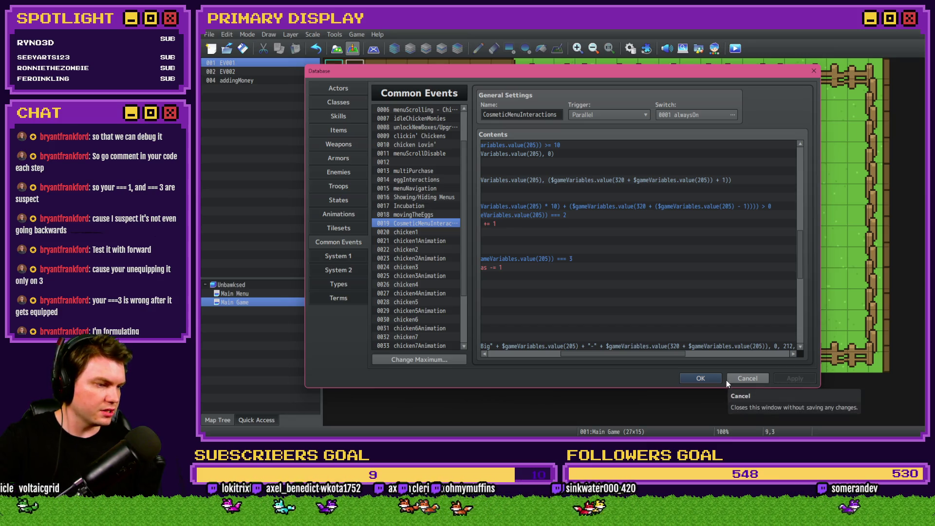
pyautogui.click(701, 379)
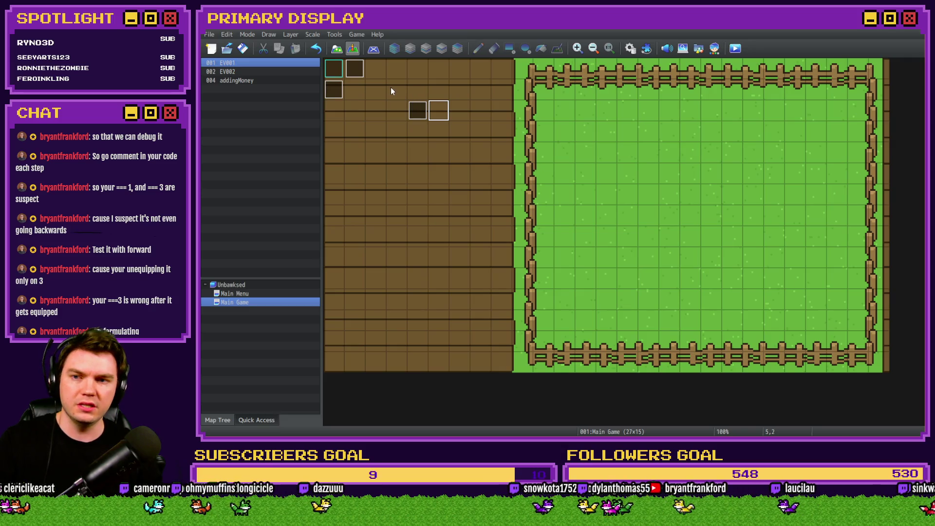
# In EV001, insert a Control Variables command above the Control Switches line.
pyautogui.doubleClick(359, 74)
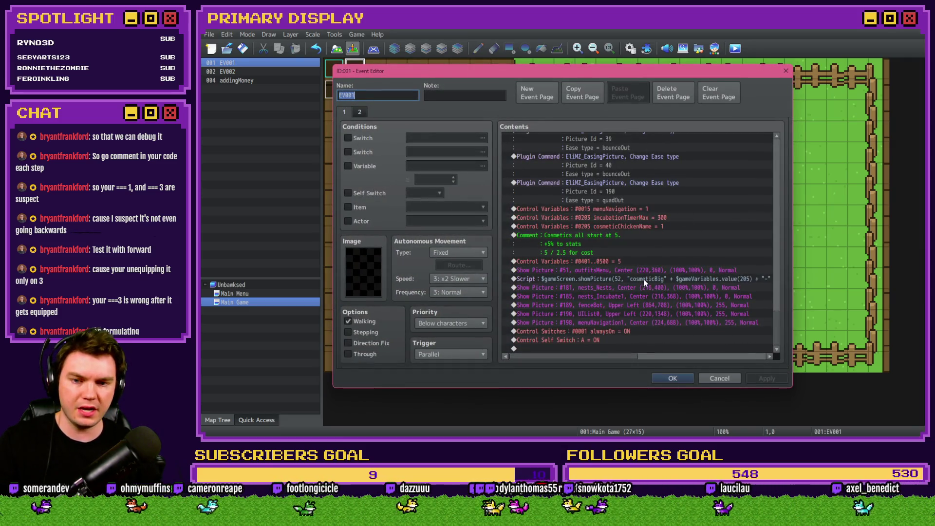
pyautogui.click(606, 322)
pyautogui.doubleClick(604, 325)
pyautogui.press('Escape')
pyautogui.click(618, 331)
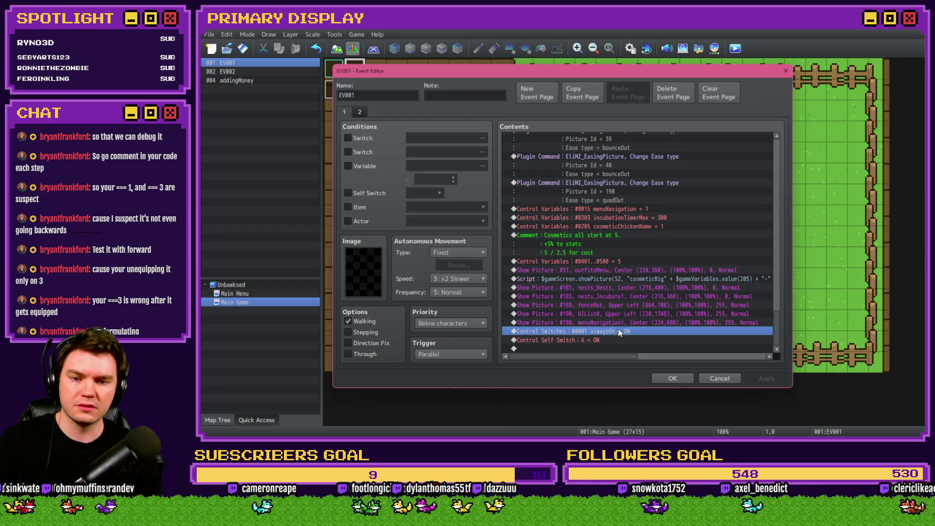
pyautogui.press('Insert')
pyautogui.click(529, 114)
pyautogui.click(594, 225)
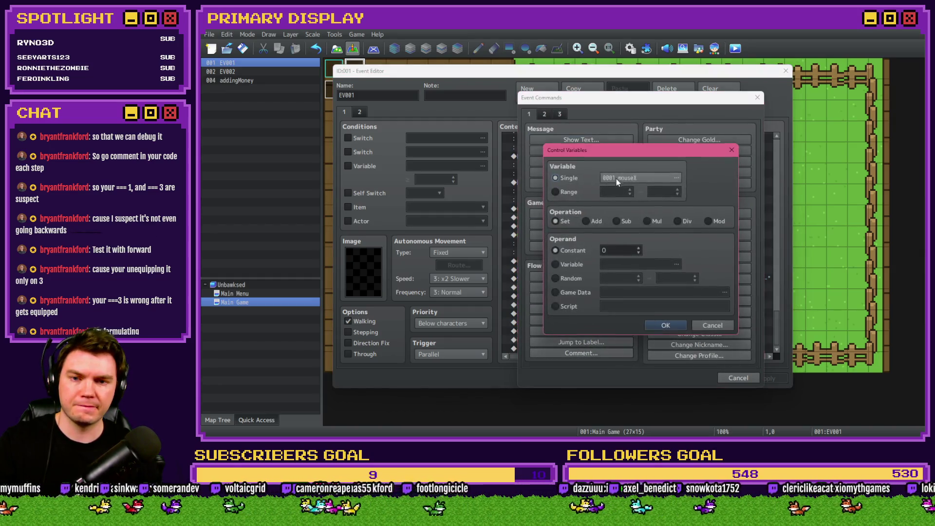
# Set the command to 0222 cosmetic1-2 = Constant 1, then save and launch a playtest.
pyautogui.click(616, 180)
pyautogui.click(600, 242)
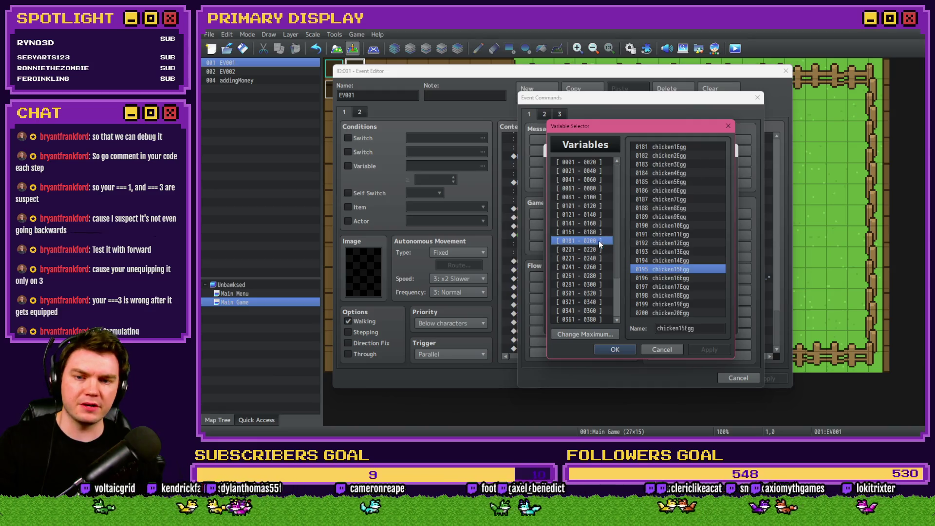
pyautogui.press('Up')
pyautogui.press('Up')
pyautogui.press('Up')
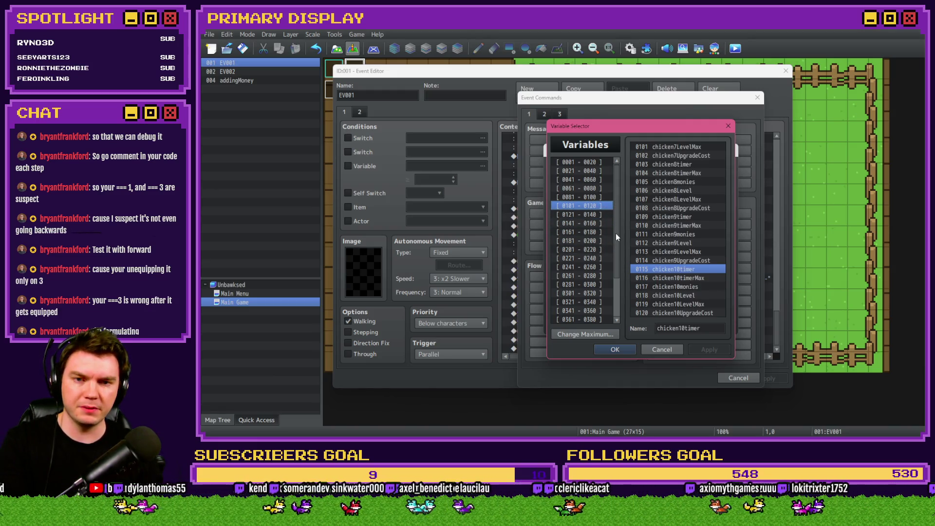
pyautogui.press('Down')
pyautogui.press('Down')
pyautogui.press('Down')
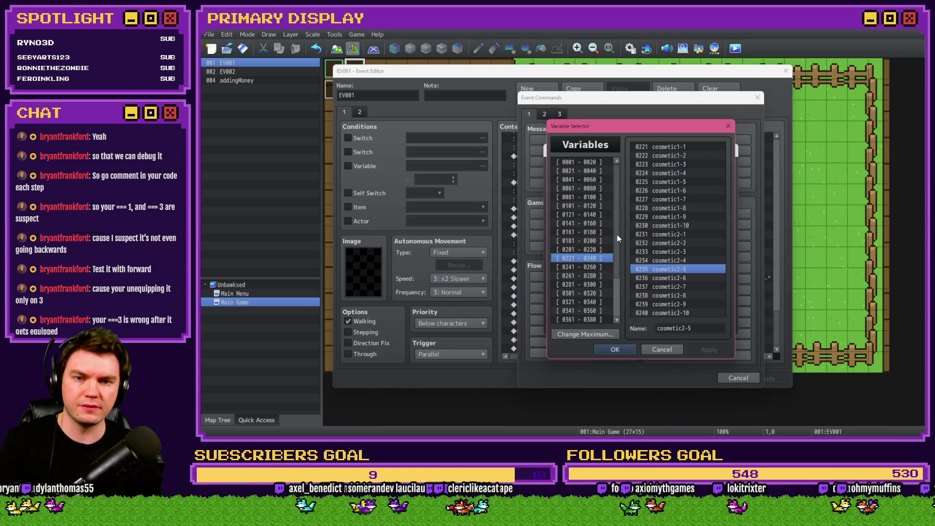
pyautogui.press('Up')
pyautogui.doubleClick(682, 153)
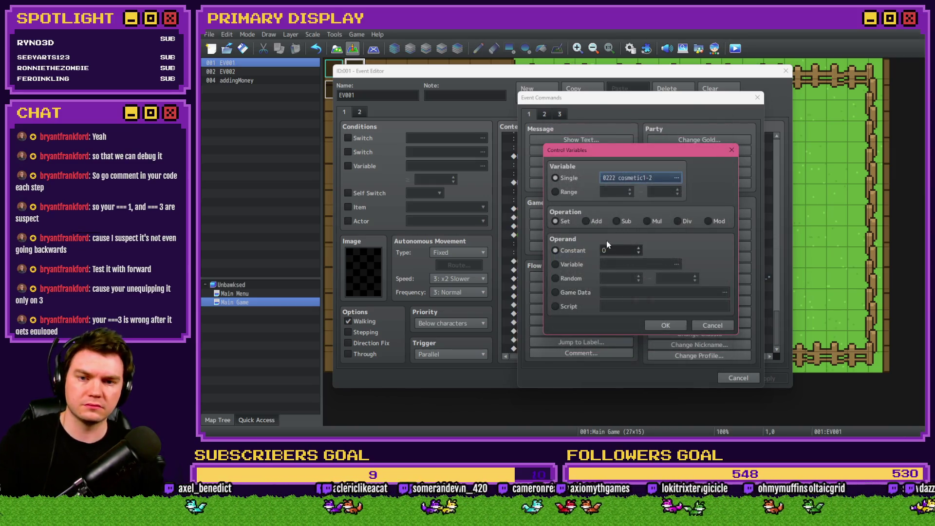
pyautogui.doubleClick(620, 252)
pyautogui.write('1')
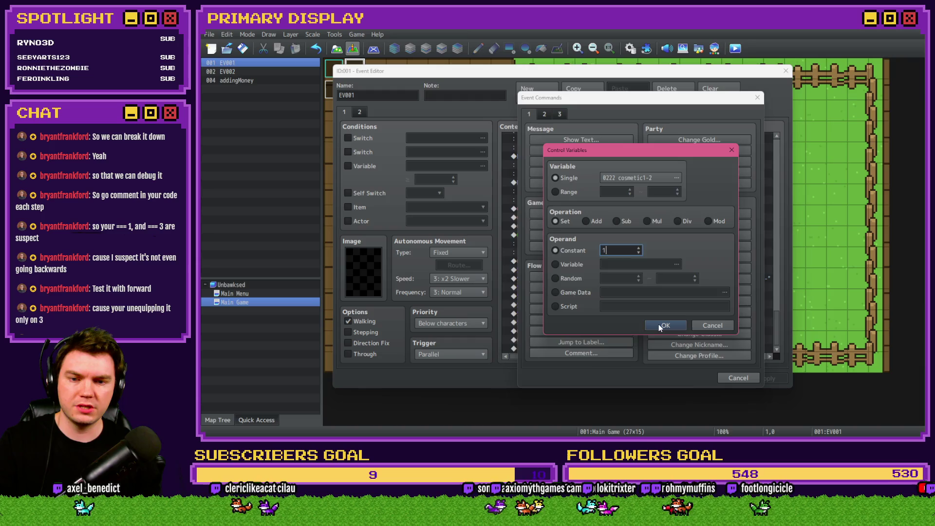
pyautogui.click(663, 325)
pyautogui.click(672, 378)
pyautogui.click(735, 48)
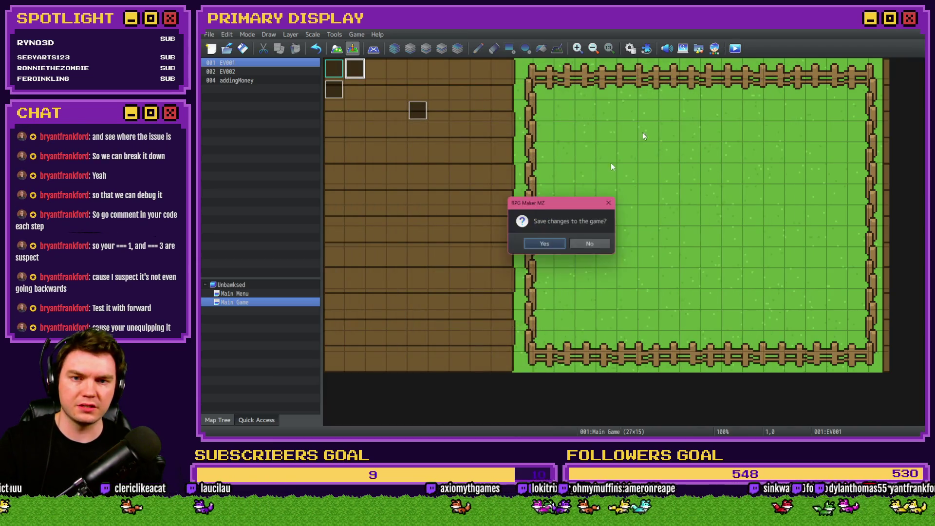
pyautogui.click(545, 243)
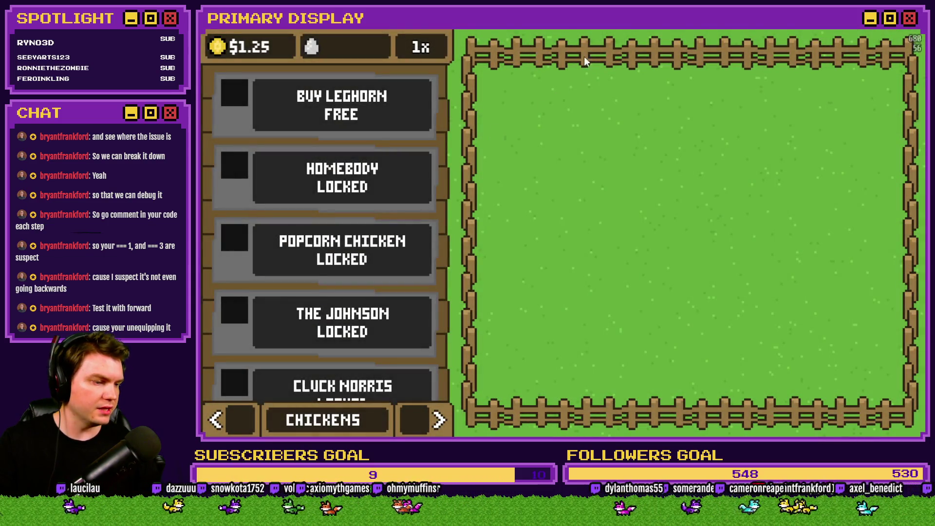
# In the playtest, switch the Leghorn's cosmetic between Crown and Umbrella on the outfits page, then close the game.
pyautogui.click(438, 419)
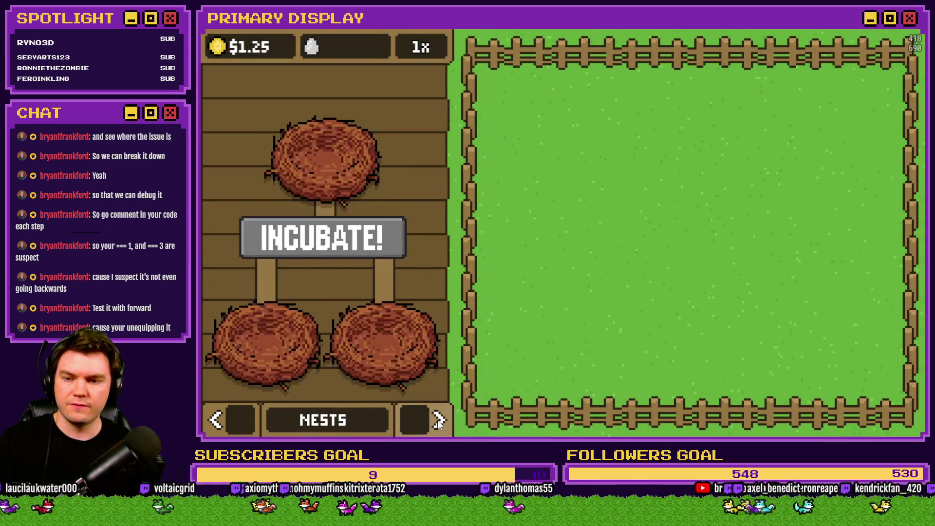
pyautogui.click(439, 419)
pyautogui.click(419, 291)
pyautogui.click(419, 291)
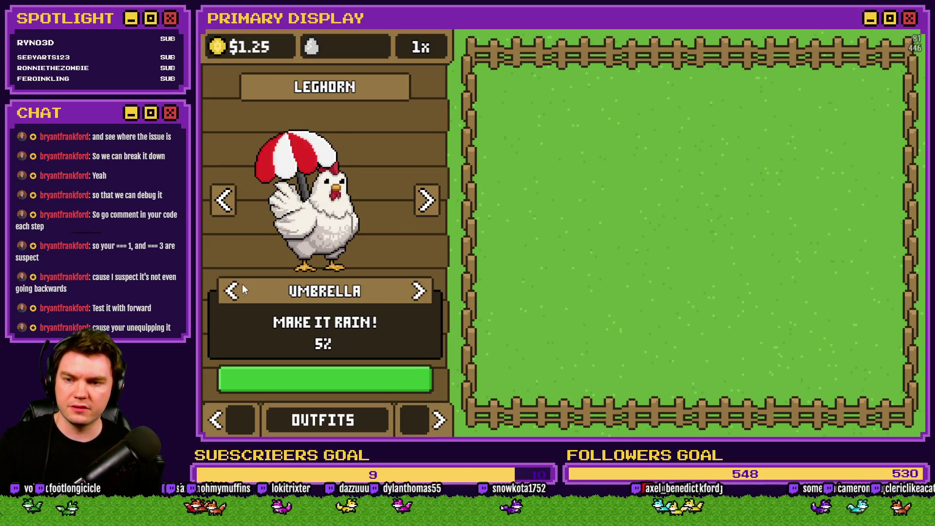
pyautogui.click(233, 291)
pyautogui.click(417, 294)
pyautogui.click(232, 291)
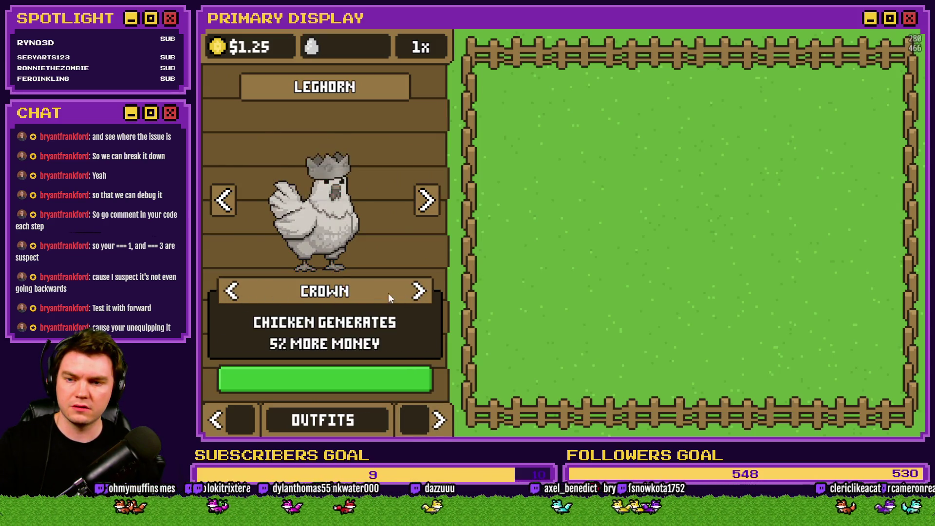
pyautogui.click(418, 290)
pyautogui.hotkey('alt', 'F4')
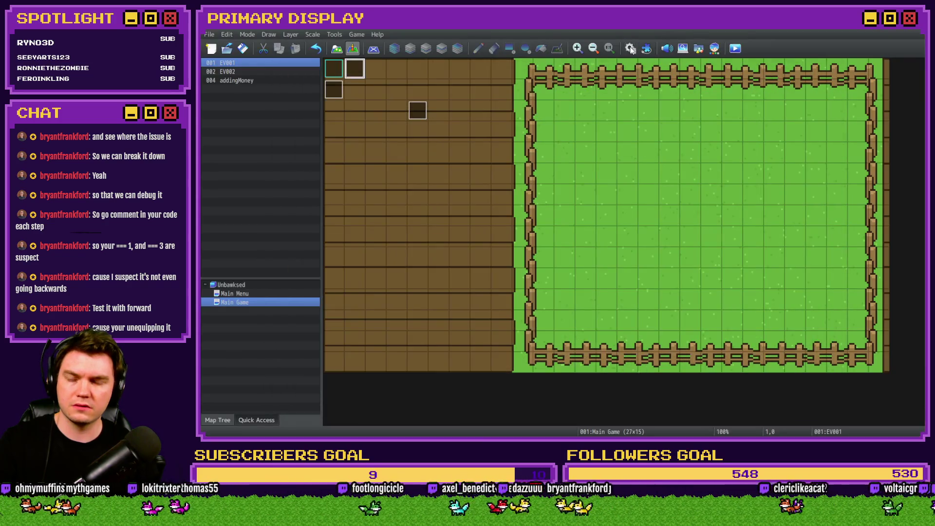
# Insert a white Flash Screen (255,255,255,170, 60 frames, Wait) at the start of the umbrella If branch.
pyautogui.click(683, 49)
pyautogui.click(633, 207)
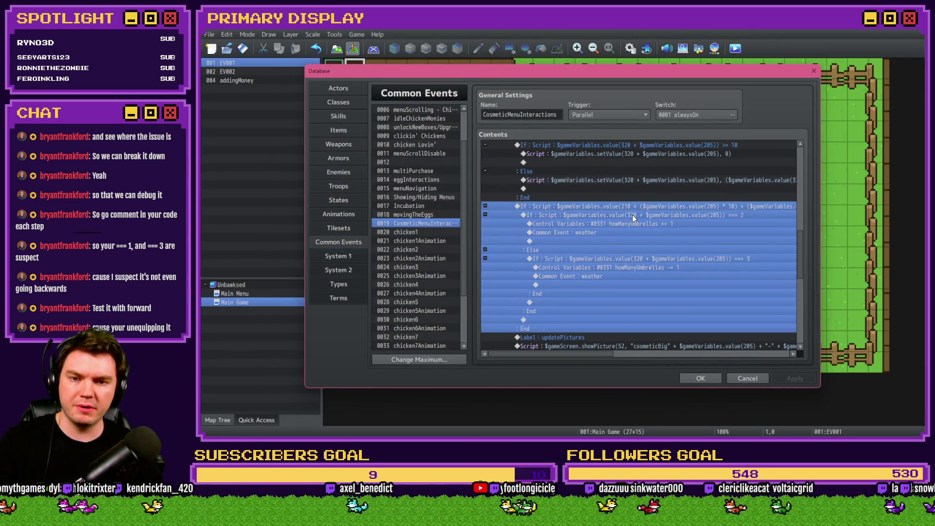
pyautogui.press('Insert')
pyautogui.click(544, 114)
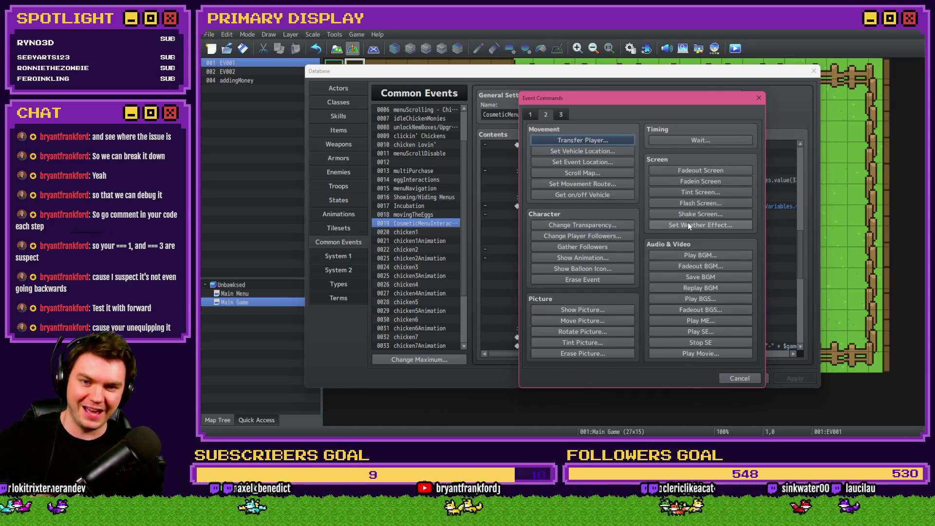
pyautogui.click(704, 199)
pyautogui.click(665, 293)
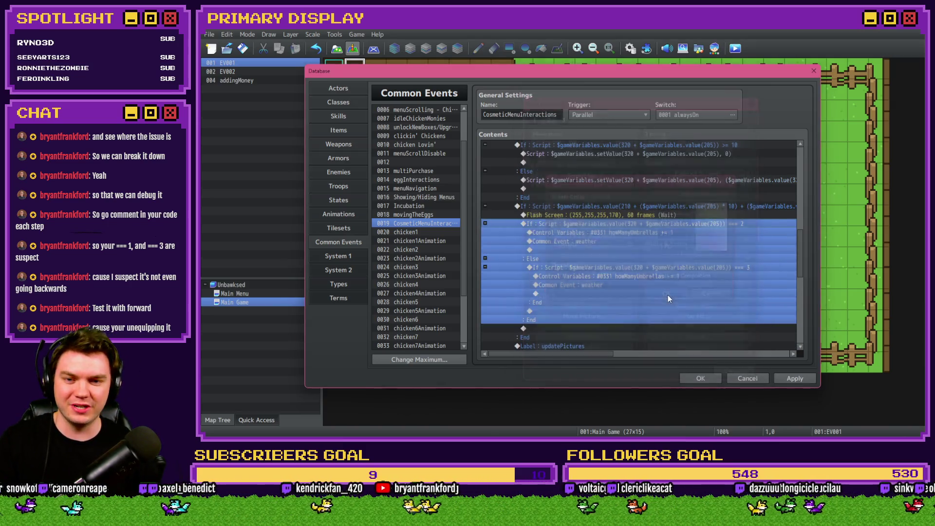
# Save the project and launch a playtest.
pyautogui.click(700, 378)
pyautogui.click(735, 48)
pyautogui.click(545, 246)
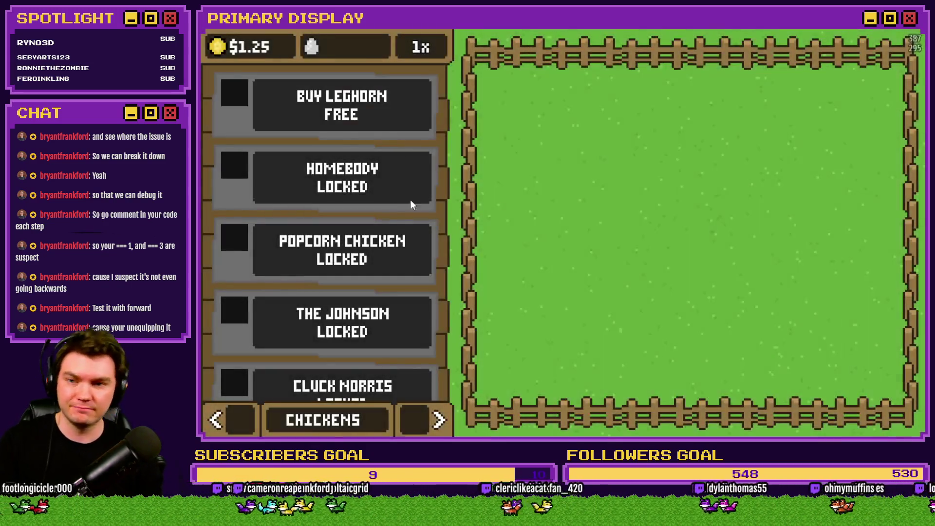
# Equip the Umbrella on the Leghorn's outfits page, close the game and reopen the common events.
pyautogui.click(410, 420)
pyautogui.click(234, 292)
pyautogui.click(234, 292)
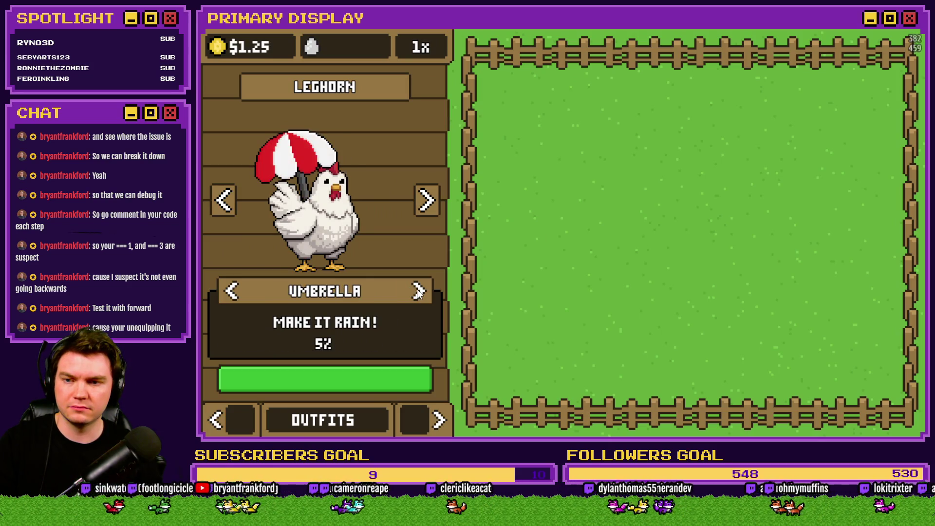
pyautogui.click(233, 292)
pyautogui.click(419, 291)
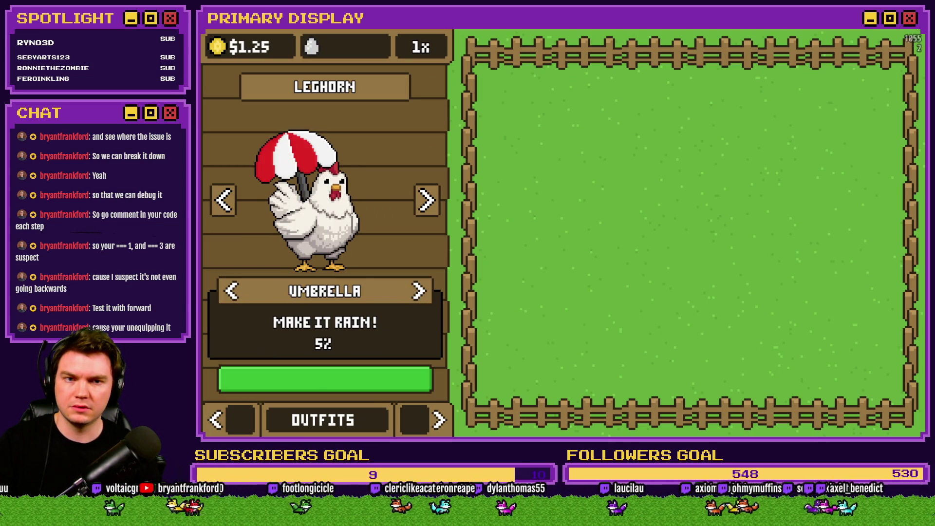
pyautogui.hotkey('alt', 'F4')
pyautogui.click(667, 48)
# Delete ' - 1' from the outer umbrella If's script, then dismiss the resulting SyntaxError and reopen the Database.
pyautogui.doubleClick(641, 204)
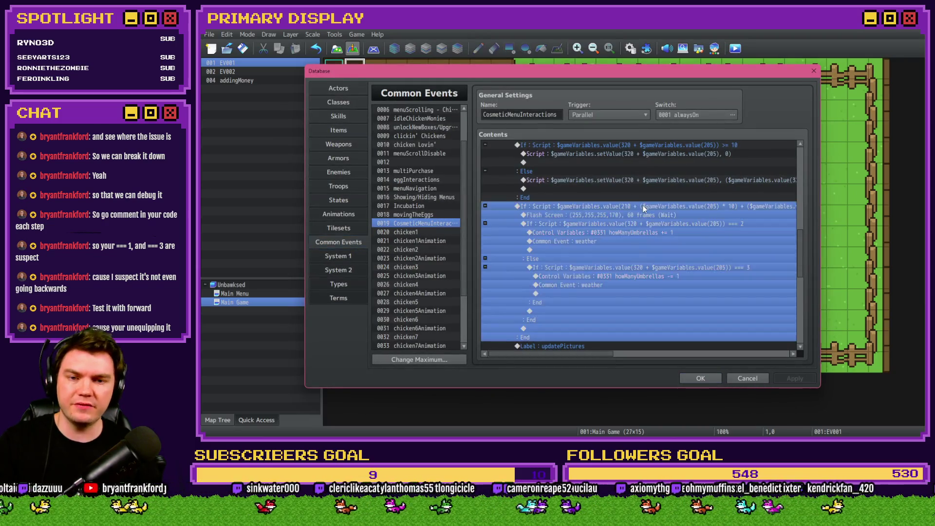
pyautogui.tripleClick(697, 291)
pyautogui.click(703, 289)
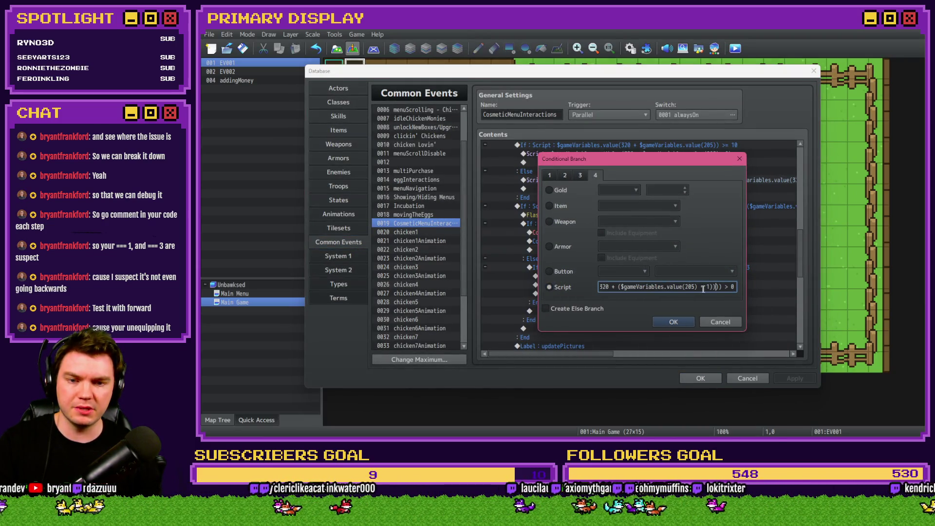
pyautogui.press('Delete')
pyautogui.press('BackSpace')
pyautogui.press('BackSpace')
pyautogui.press('BackSpace')
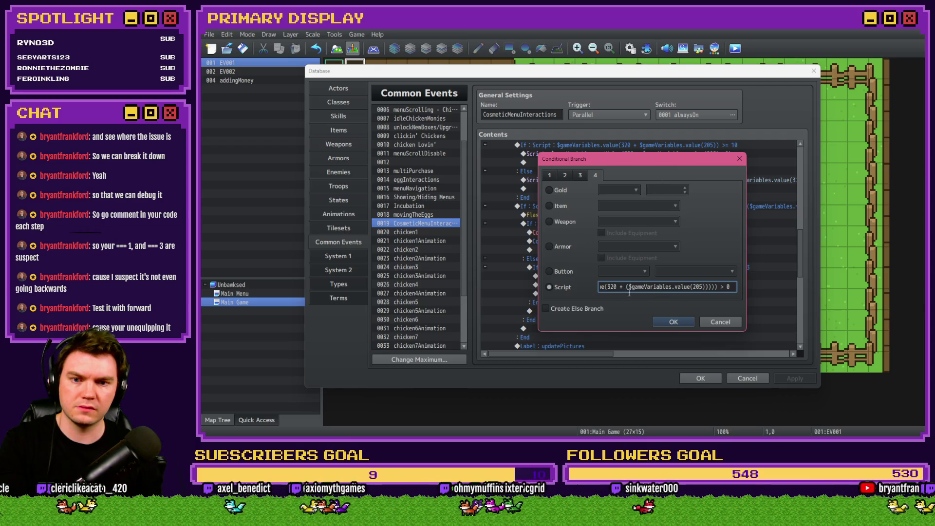
pyautogui.click(673, 321)
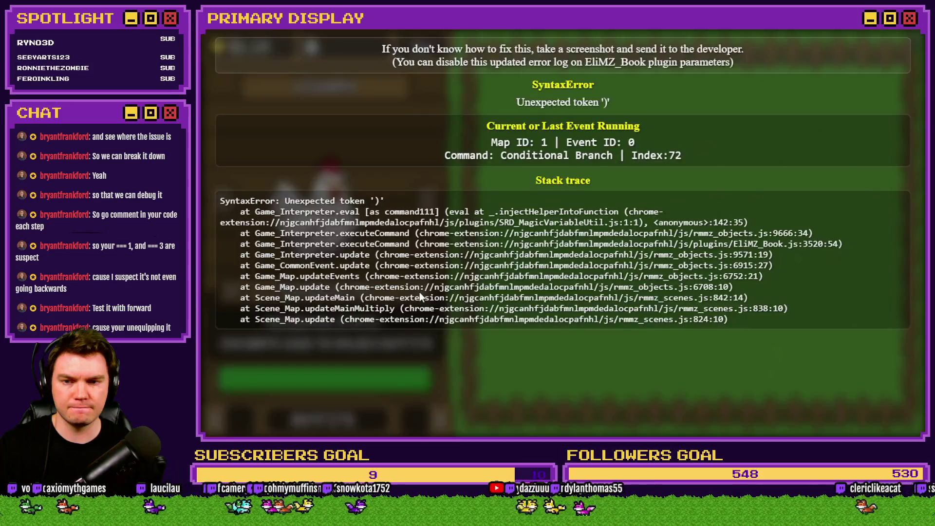
pyautogui.hotkey('alt', 'F4')
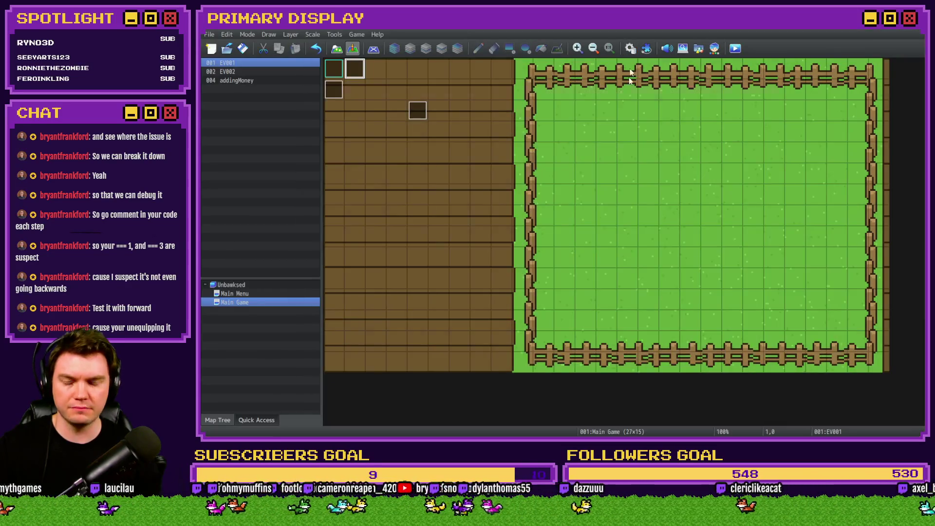
pyautogui.press('F9')
# Fix the parentheses in the outer umbrella Conditional Branch script and confirm it.
pyautogui.click(641, 209)
pyautogui.click(652, 224)
pyautogui.click(641, 274)
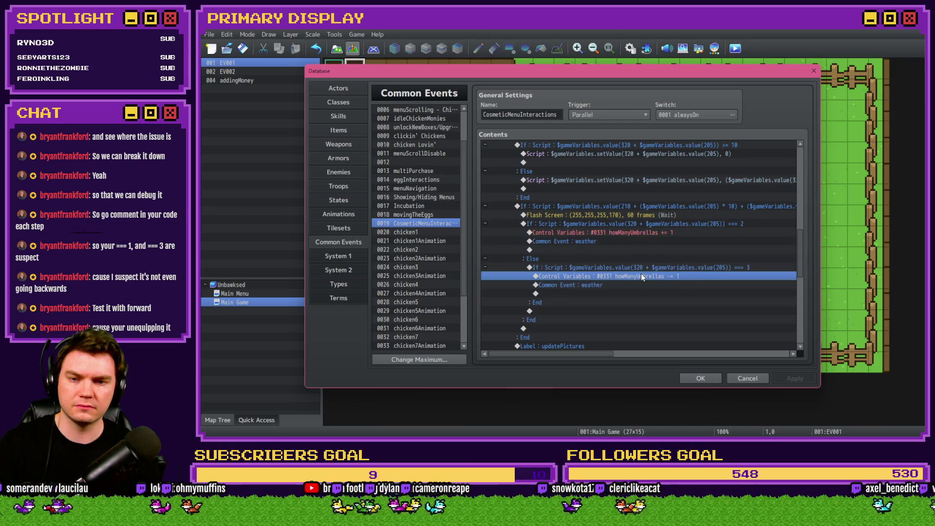
pyautogui.click(654, 215)
pyautogui.click(657, 206)
pyautogui.doubleClick(657, 207)
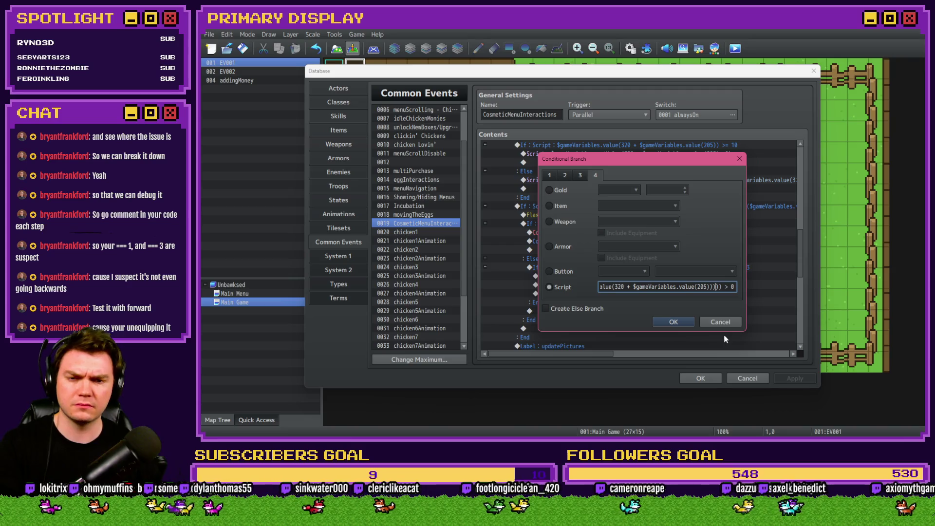
pyautogui.click(677, 323)
# Save, playtest, and equip the Umbrella on the Leghorn's Outfits tab to see money rain, then reopen the Database.
pyautogui.click(700, 378)
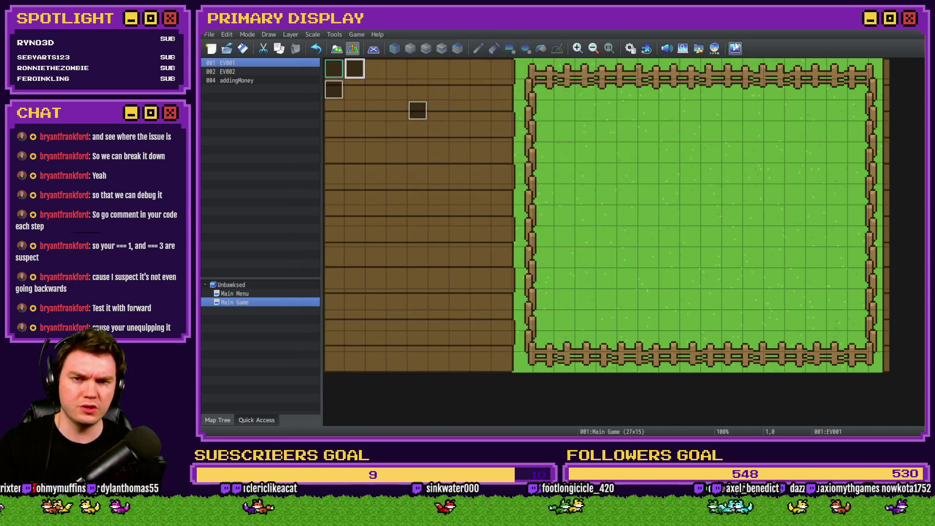
pyautogui.hotkey('ctrl', 'r')
pyautogui.click(587, 246)
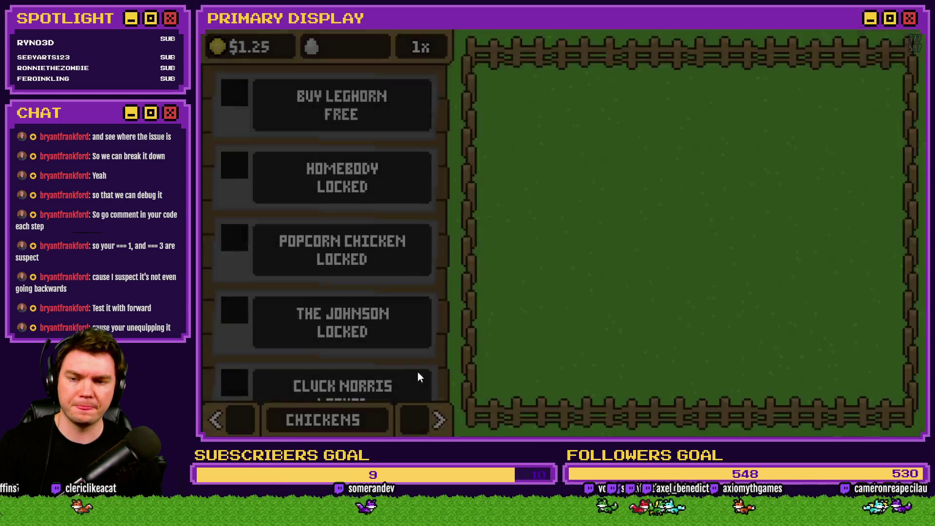
pyautogui.click(422, 409)
pyautogui.click(423, 410)
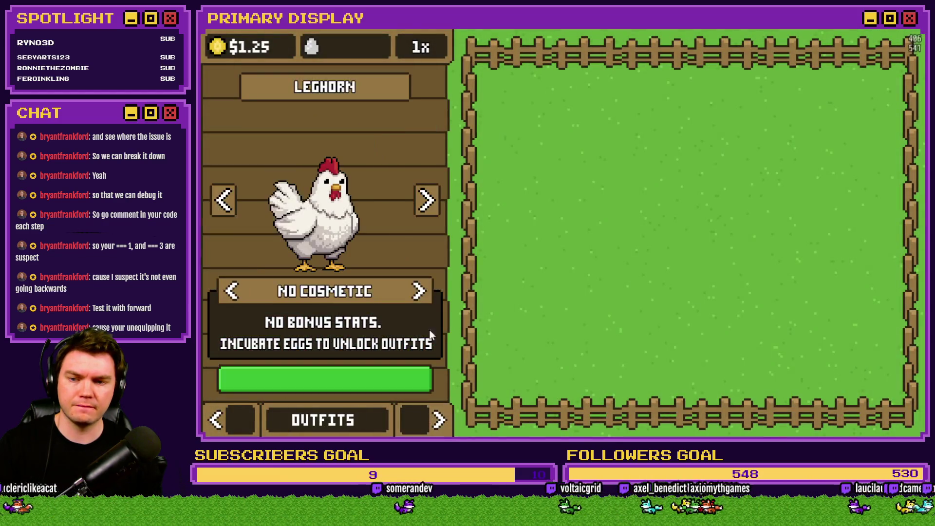
pyautogui.click(420, 292)
pyautogui.click(420, 292)
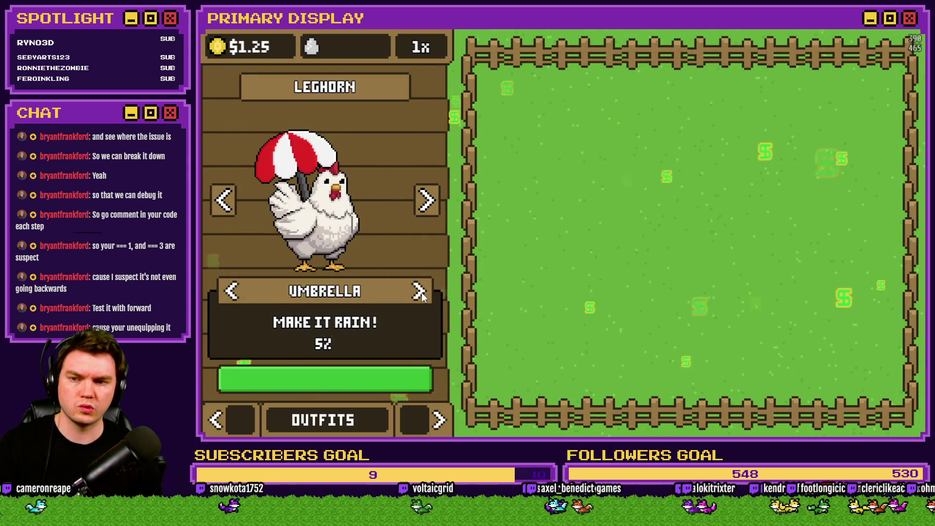
pyautogui.click(420, 292)
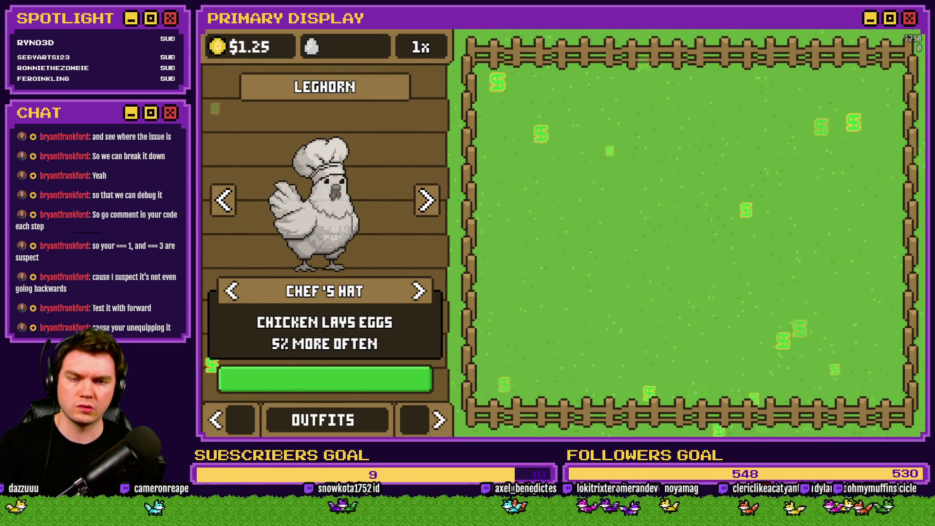
pyautogui.hotkey('alt', 'F4')
pyautogui.click(630, 48)
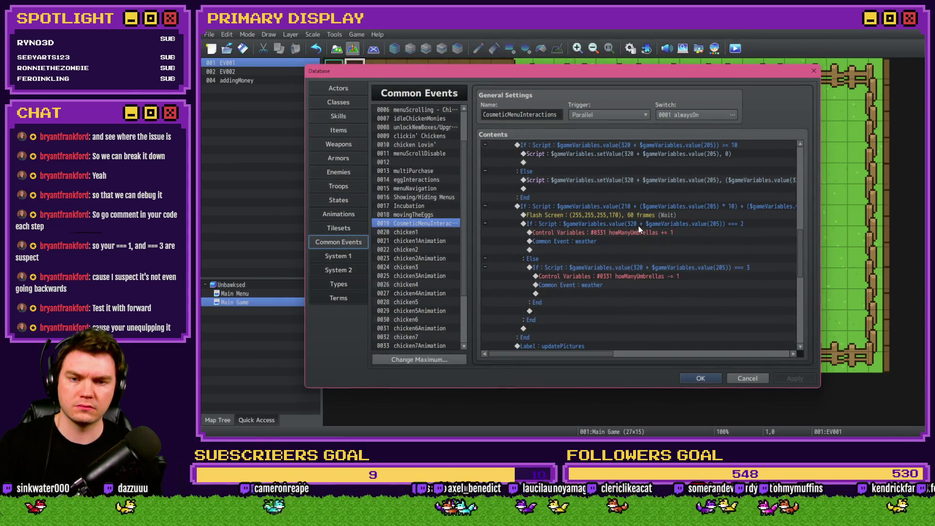
pyautogui.click(651, 214)
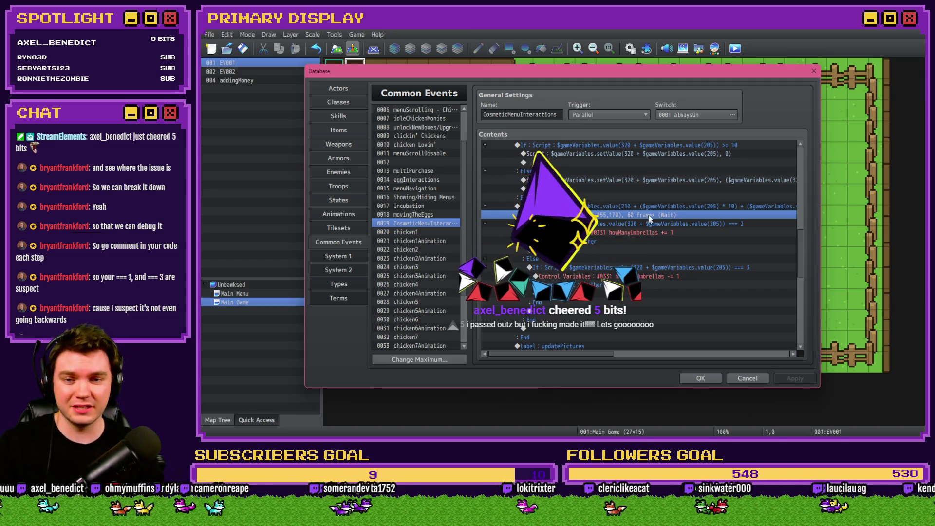
pyautogui.click(653, 208)
pyautogui.click(651, 216)
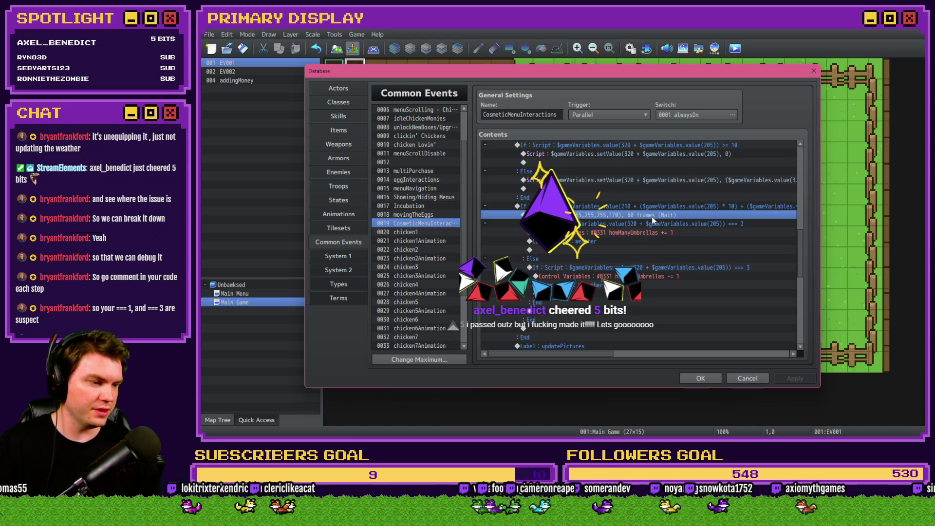
pyautogui.click(651, 206)
pyautogui.click(651, 215)
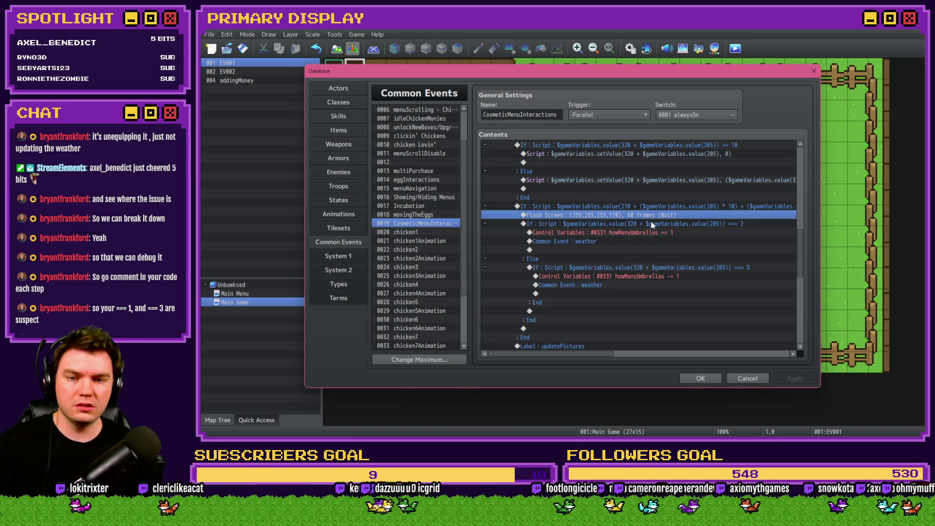
pyautogui.click(653, 208)
pyautogui.click(653, 217)
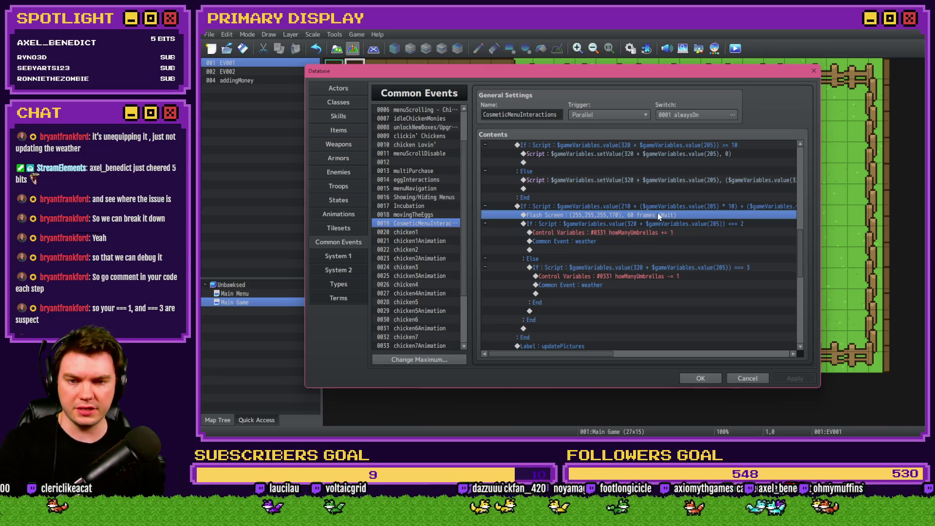
pyautogui.click(660, 208)
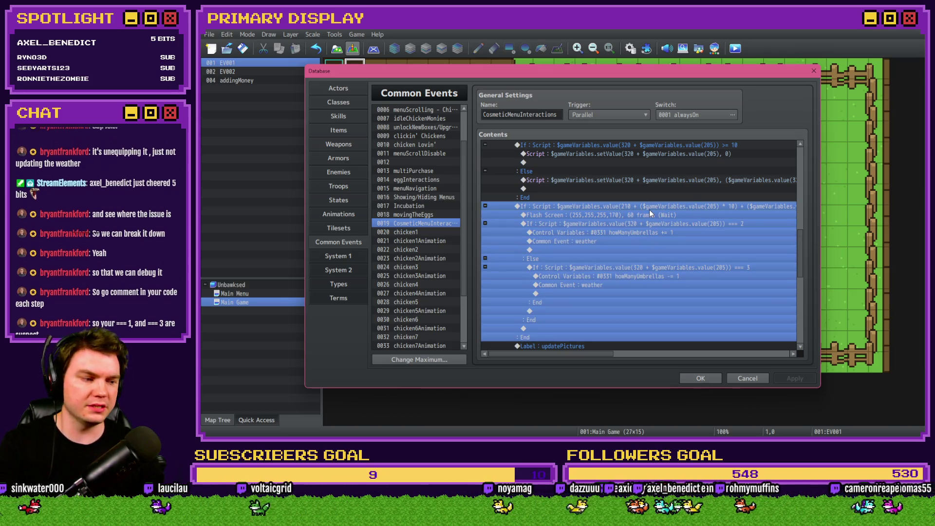
pyautogui.moveTo(578, 357)
pyautogui.mouseDown()
pyautogui.moveTo(624, 364)
pyautogui.moveTo(590, 361)
pyautogui.mouseUp()
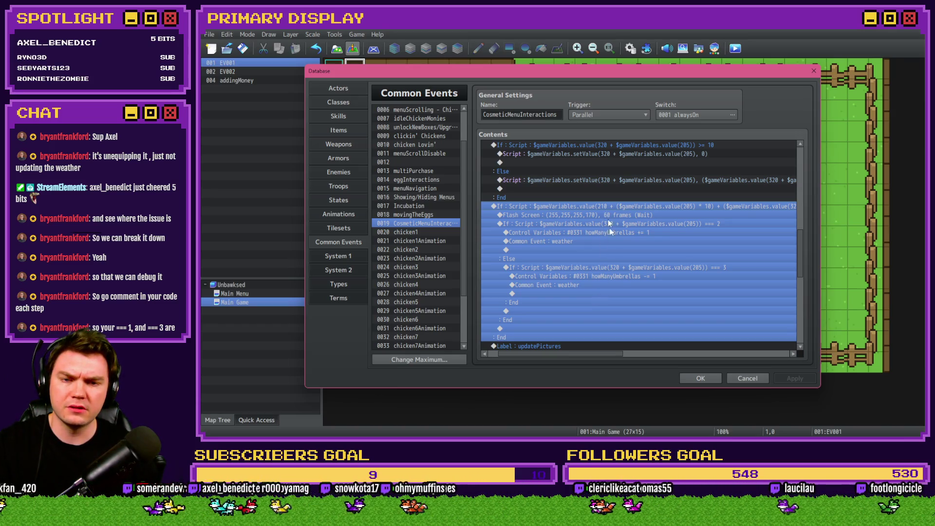
pyautogui.moveTo(600, 351); pyautogui.dragTo(655, 357)
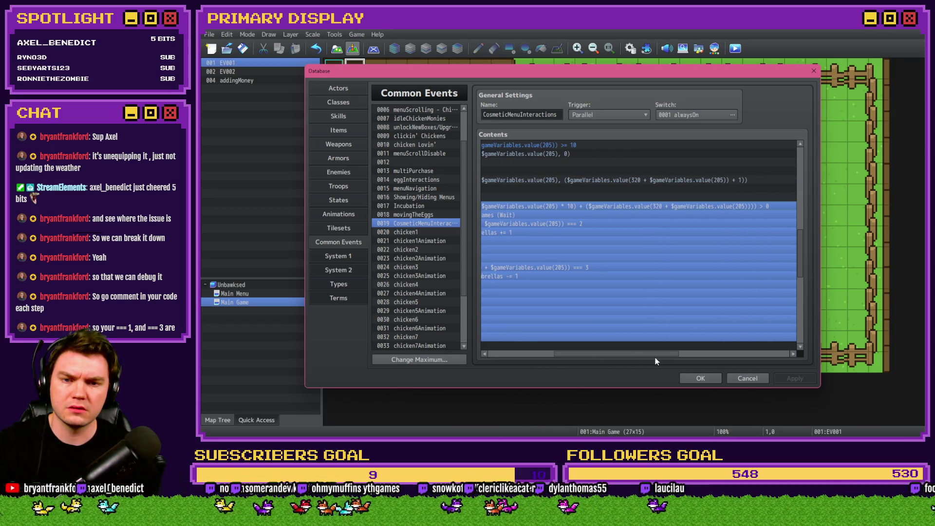
# Add a Control Variables command and browse its variable selector to the 0321–0340 group.
pyautogui.doubleClick(552, 210)
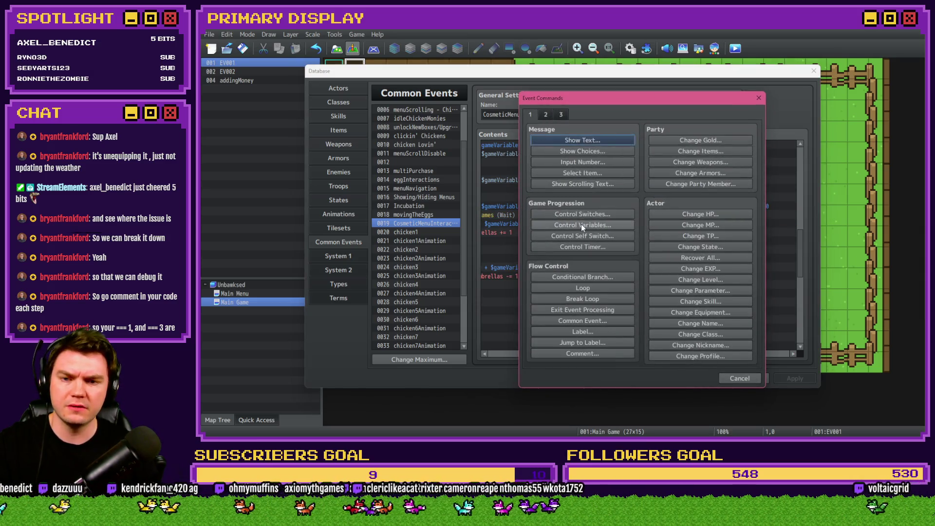
pyautogui.click(581, 225)
pyautogui.click(642, 179)
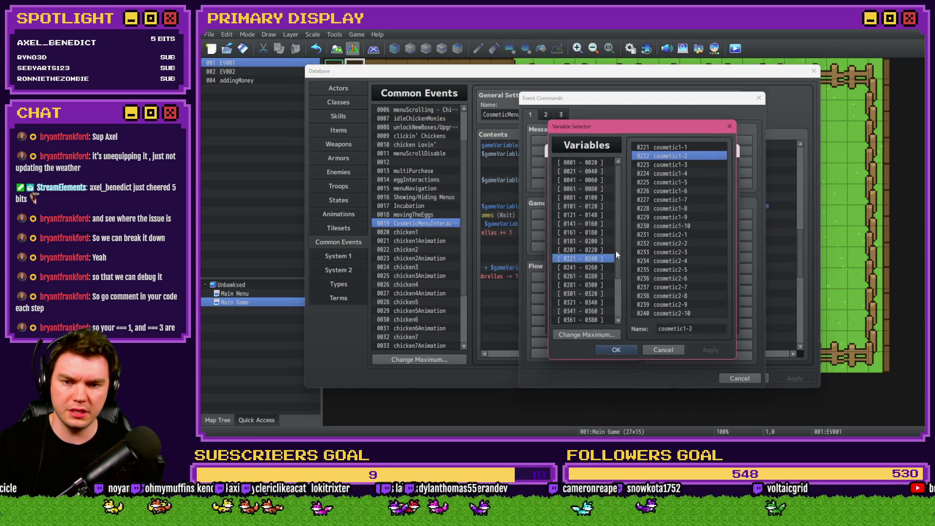
pyautogui.scroll(-1, 614, 280)
pyautogui.click(603, 273)
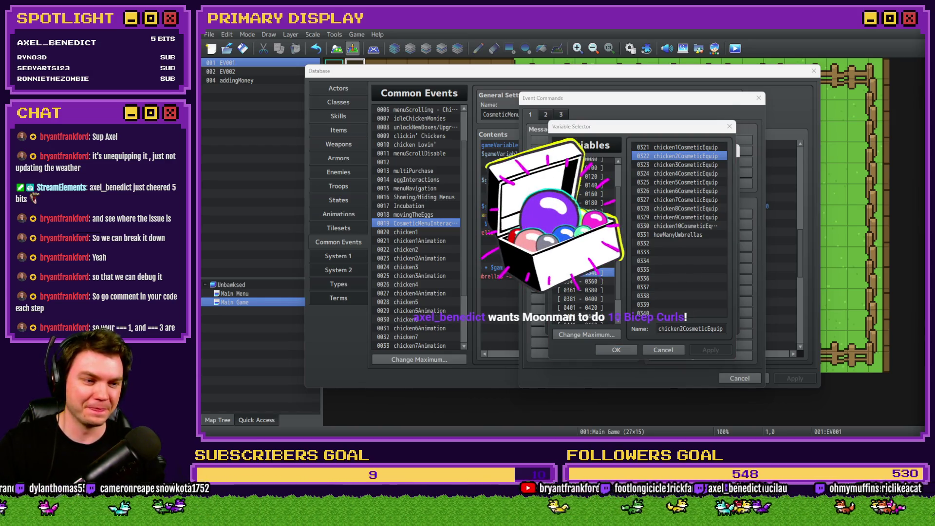
pyautogui.hotkey('alt', 'Tab')
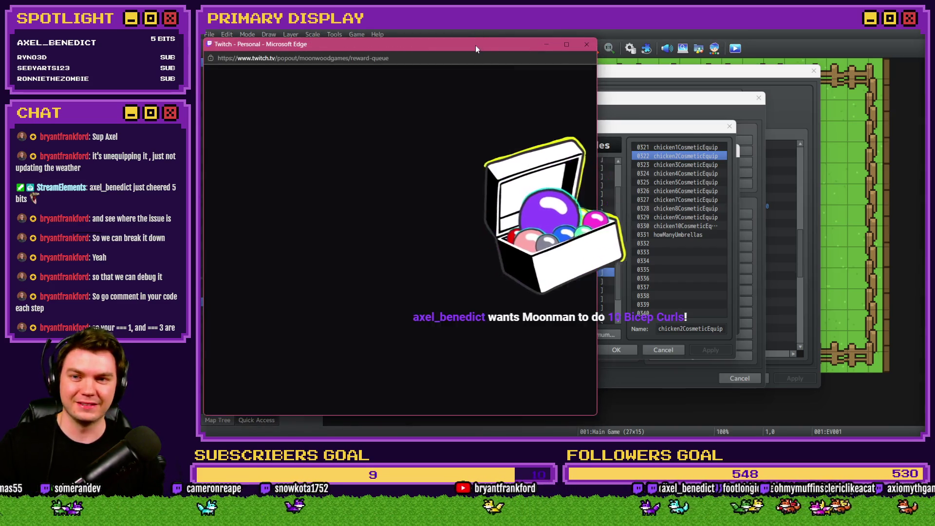
pyautogui.hotkey('alt', 'Tab')
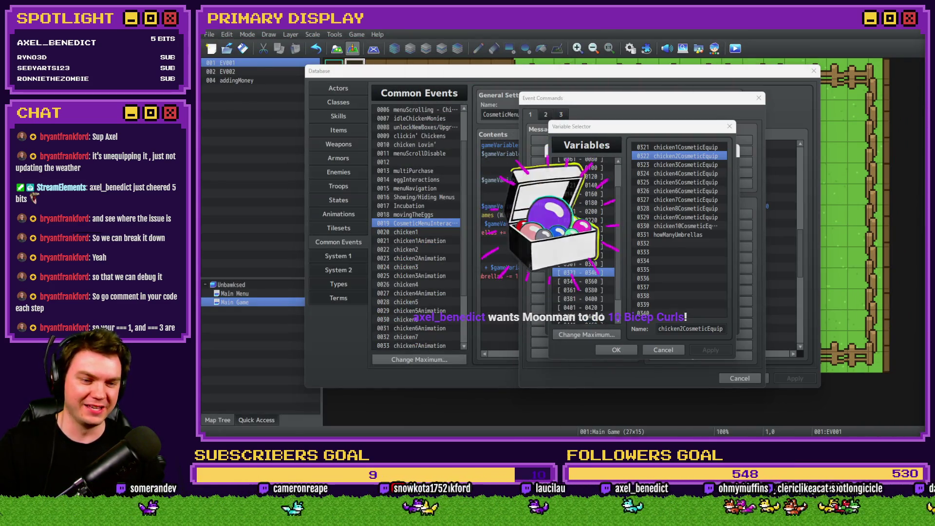
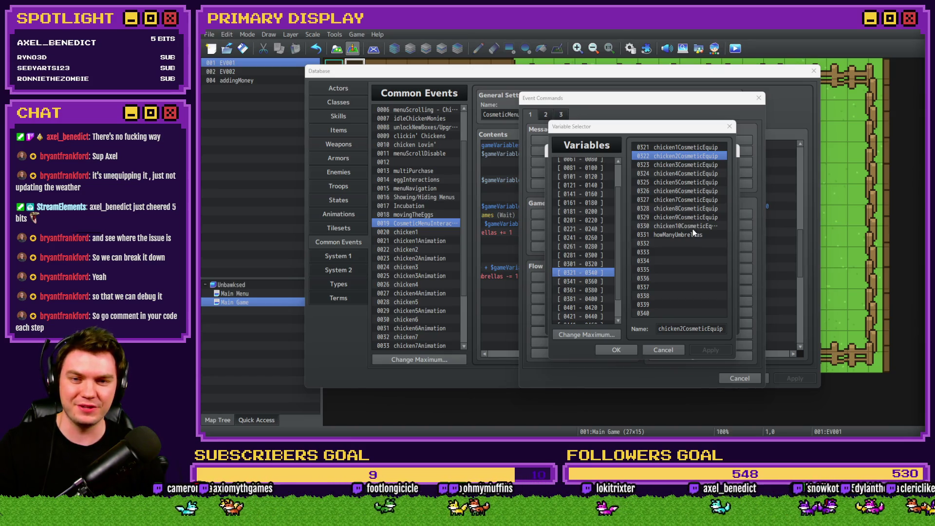
# Browse the Control Variables variable list for the chicken cosmetic IDs, then cancel out.
pyautogui.click(670, 349)
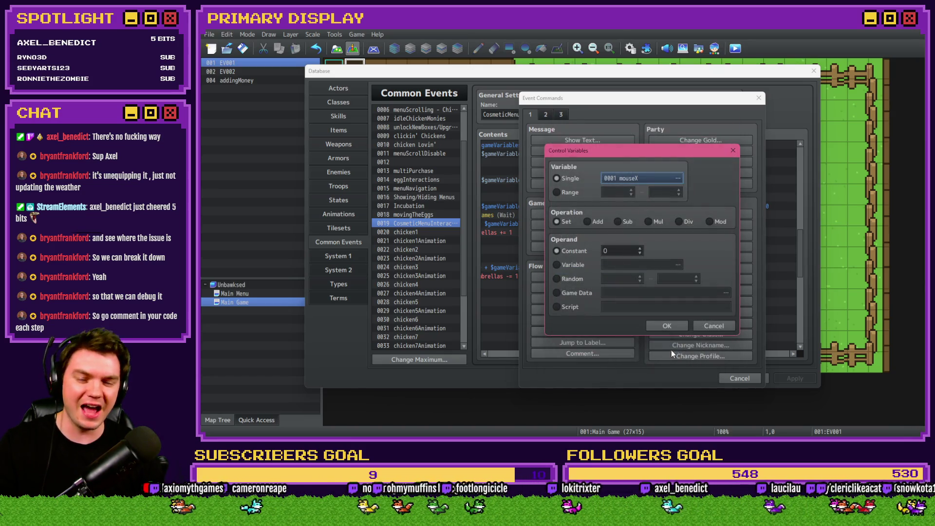
pyautogui.click(712, 329)
pyautogui.click(606, 224)
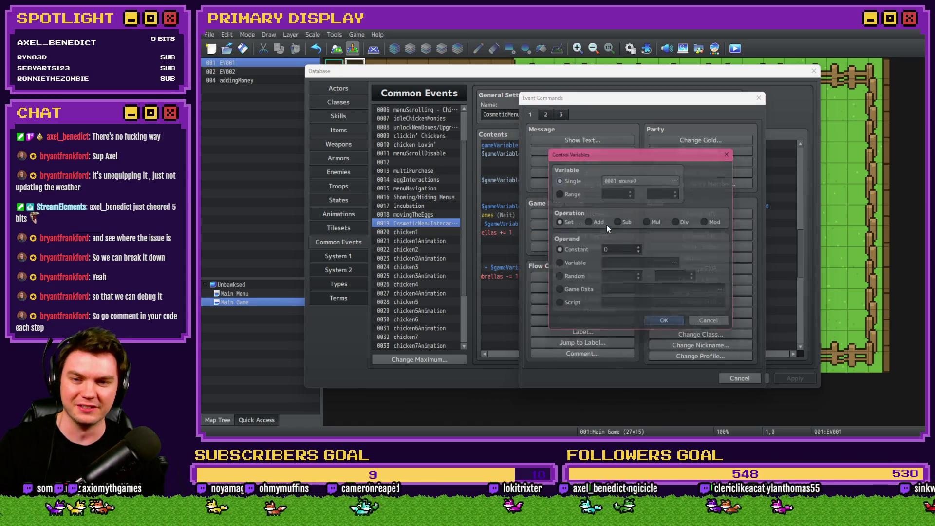
pyautogui.click(648, 179)
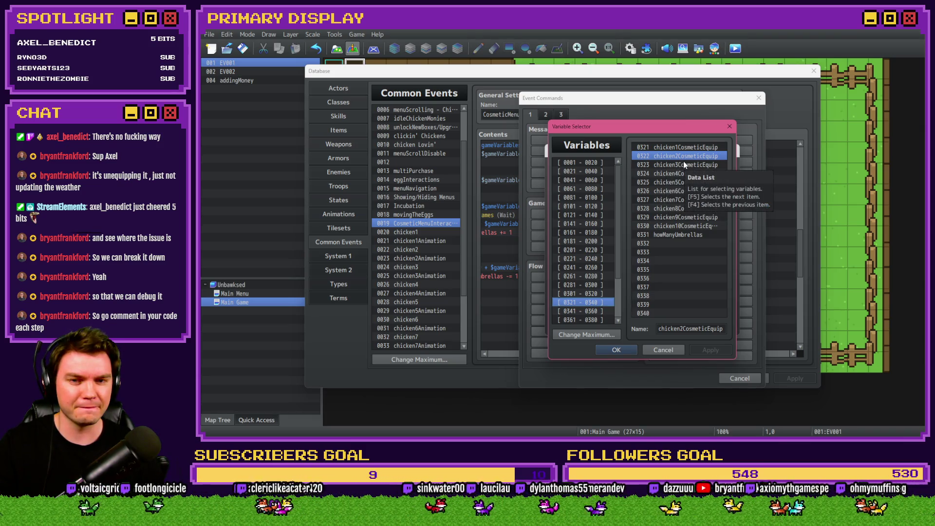
pyautogui.press('Escape')
pyautogui.press('Escape')
pyautogui.press('Escape')
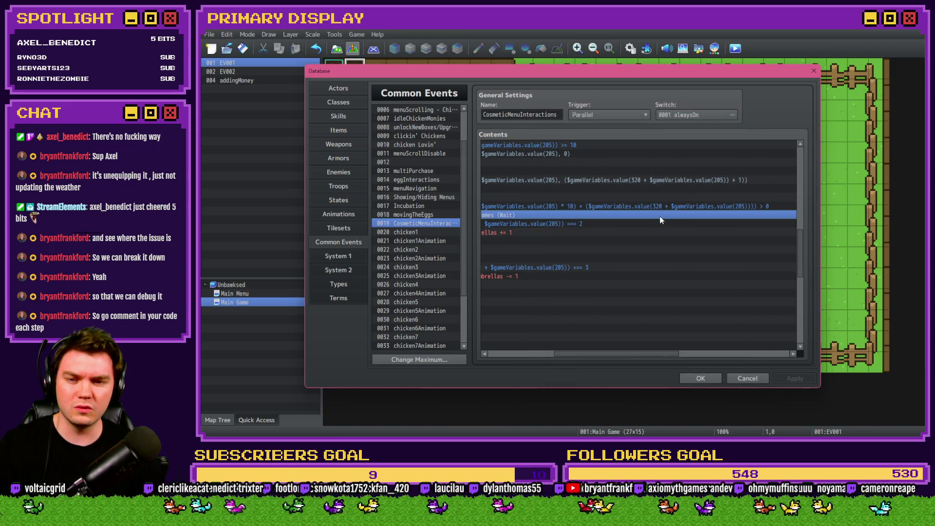
# Look up variable 0205 cosmeticChickenName in the 0201-0220 group, then close all dialogs.
pyautogui.doubleClick(661, 214)
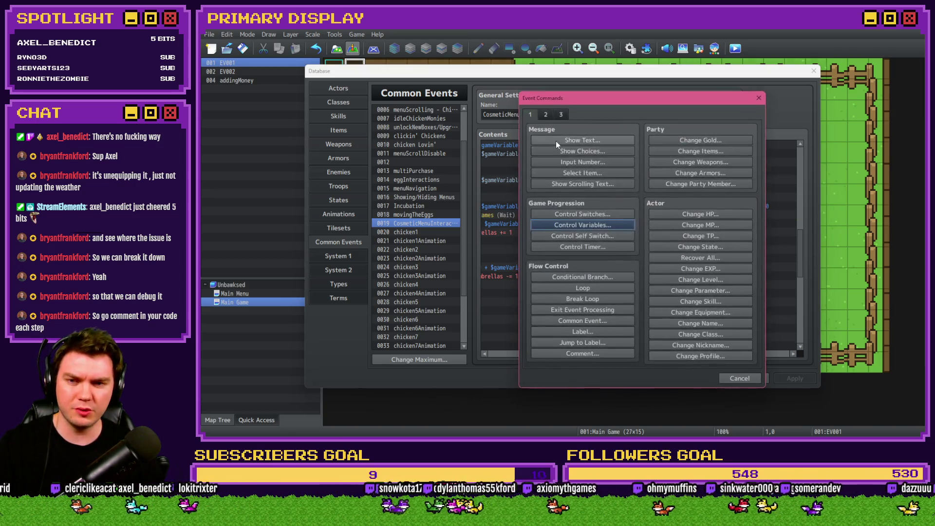
pyautogui.click(590, 230)
pyautogui.click(624, 182)
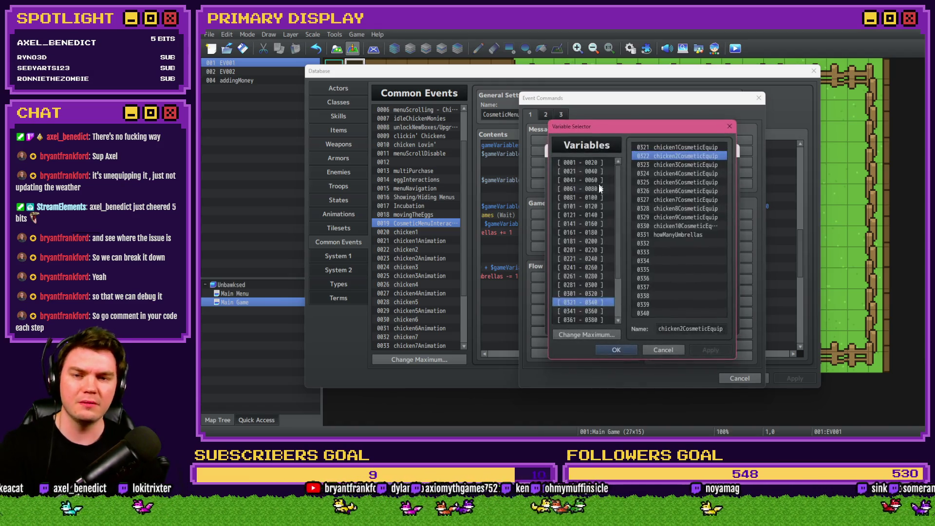
pyautogui.click(598, 196)
pyautogui.press('Down')
pyautogui.press('Down')
pyautogui.press('Down')
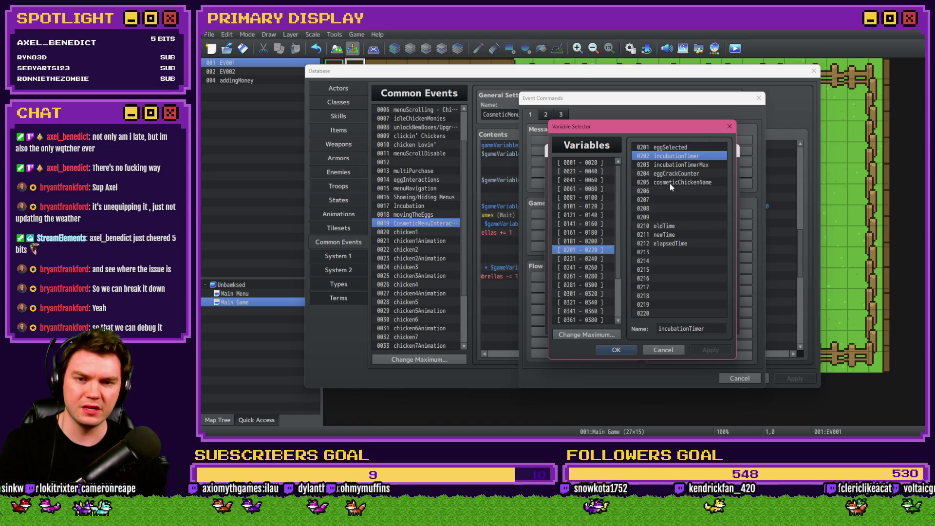
pyautogui.click(671, 184)
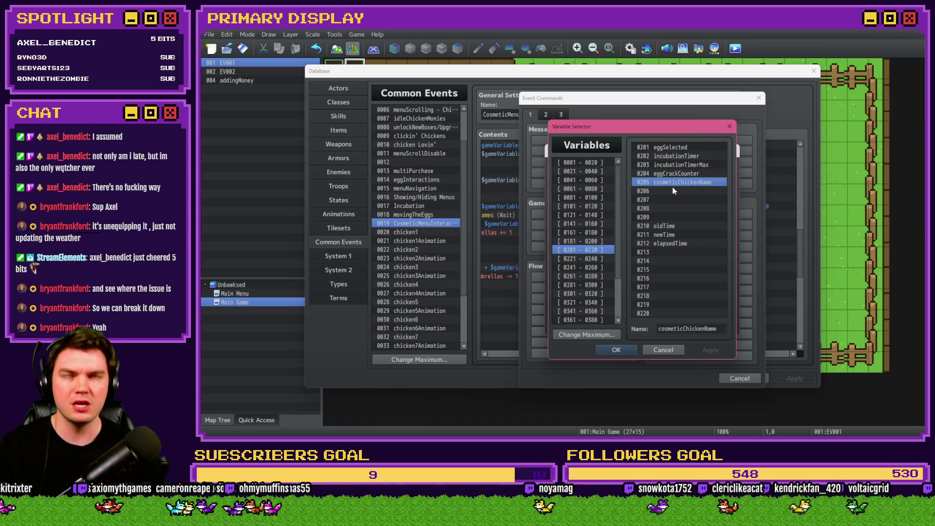
pyautogui.press('Escape')
pyautogui.press('Escape')
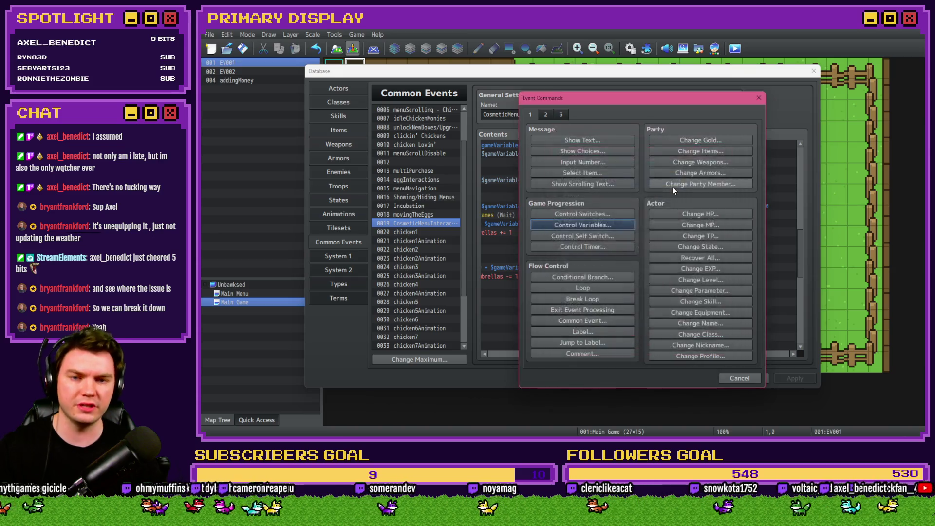
pyautogui.press('Escape')
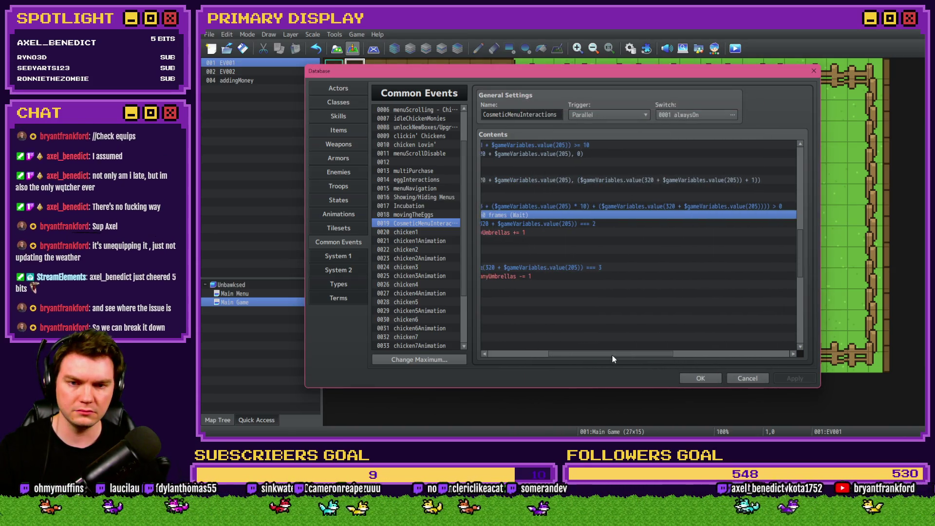
pyautogui.hscroll(-1, 612, 355)
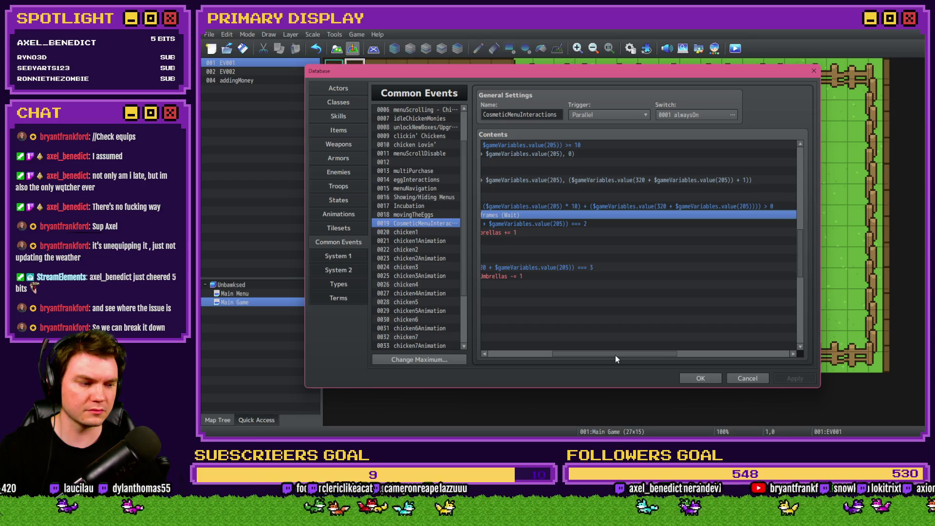
pyautogui.moveTo(615, 357)
pyautogui.mouseDown()
pyautogui.moveTo(634, 355)
pyautogui.moveTo(626, 358)
pyautogui.mouseUp()
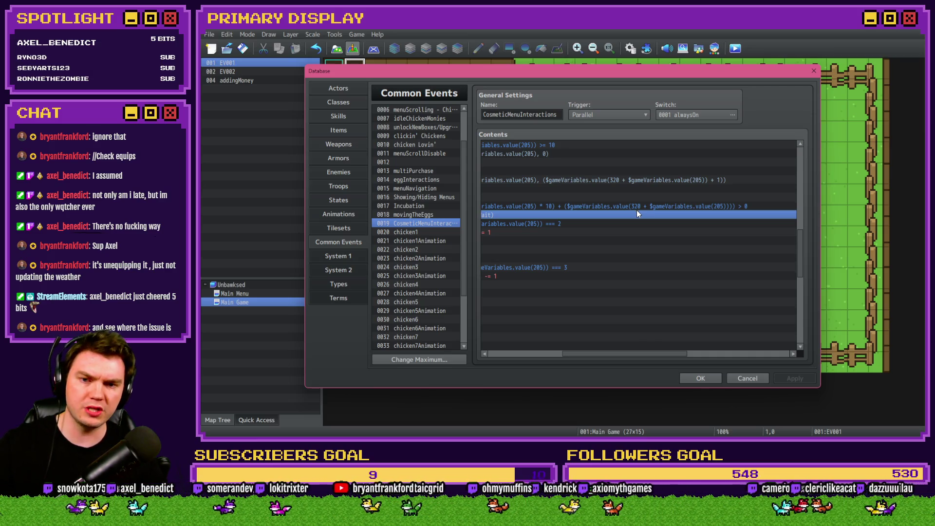
pyautogui.moveTo(648, 355); pyautogui.dragTo(636, 354)
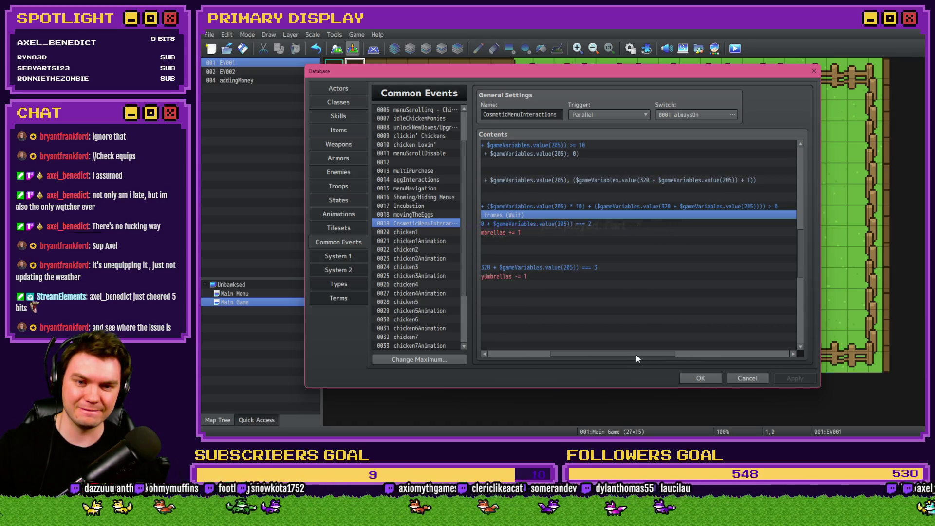
pyautogui.moveTo(636, 354)
pyautogui.mouseDown()
pyautogui.moveTo(610, 353)
pyautogui.moveTo(648, 355)
pyautogui.moveTo(592, 356)
pyautogui.mouseUp()
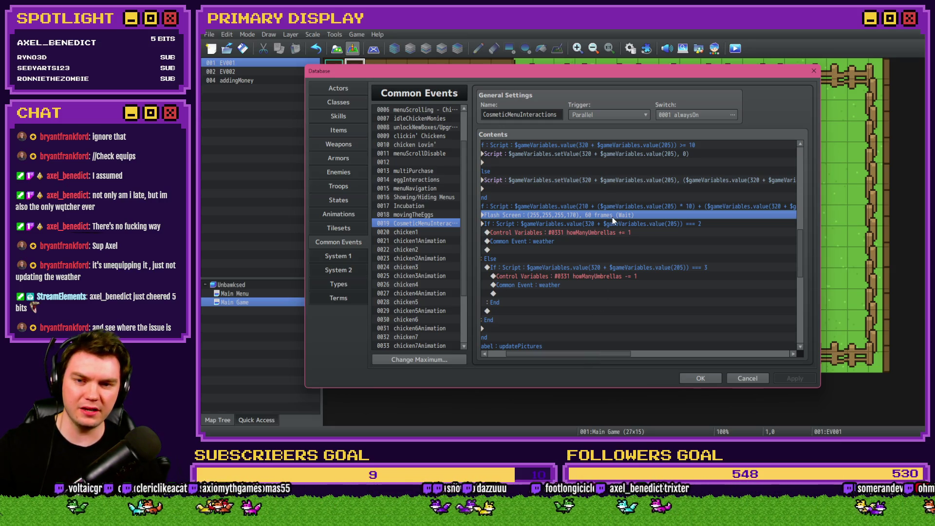
pyautogui.press('Insert')
pyautogui.click(582, 224)
pyautogui.click(627, 178)
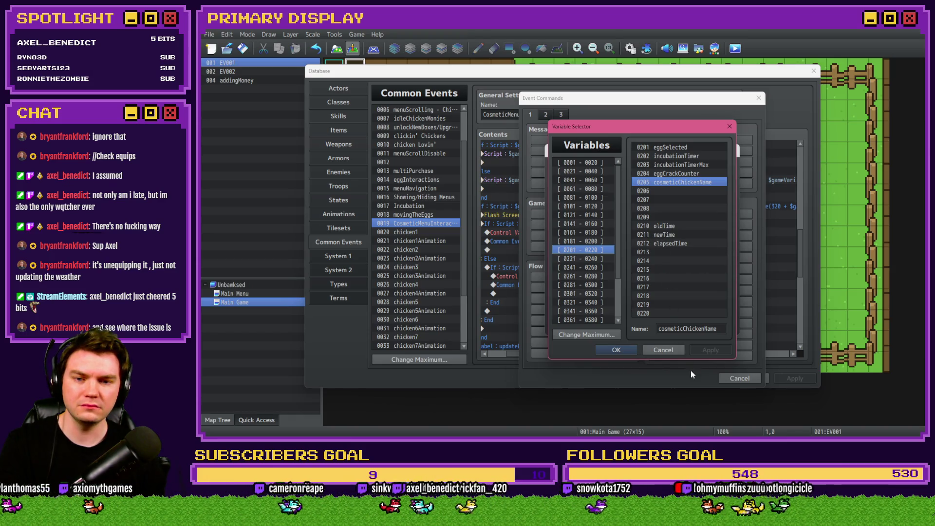
pyautogui.press('Escape')
pyautogui.press('Escape')
pyautogui.press('Escape')
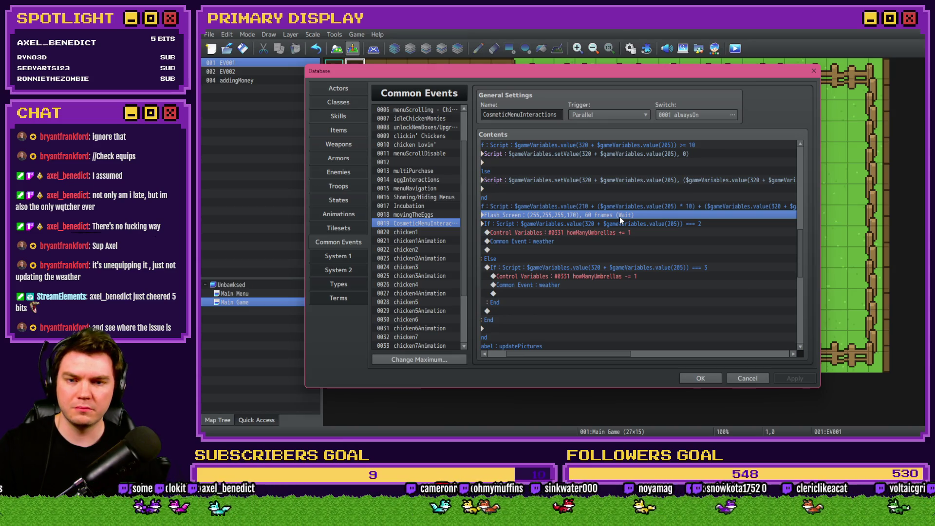
pyautogui.doubleClick(629, 209)
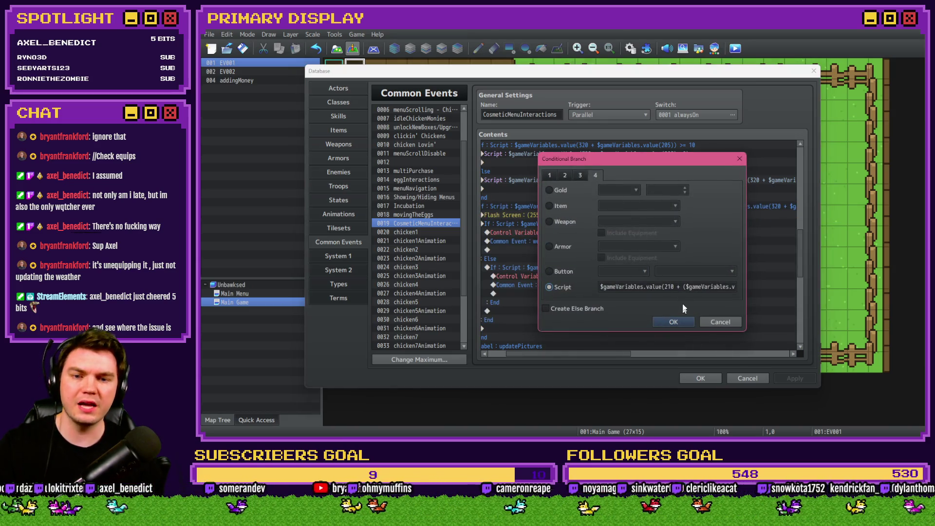
pyautogui.press('Escape')
pyautogui.doubleClick(490, 249)
pyautogui.click(582, 225)
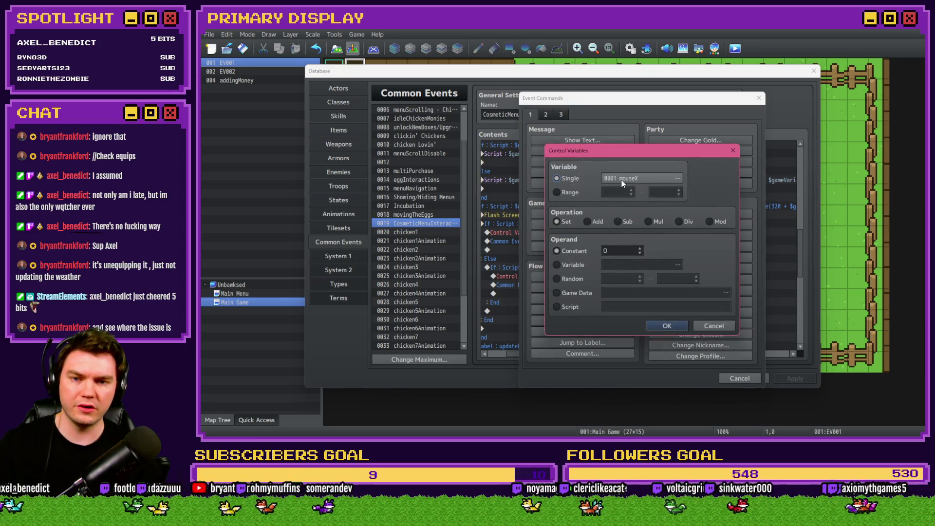
pyautogui.click(622, 183)
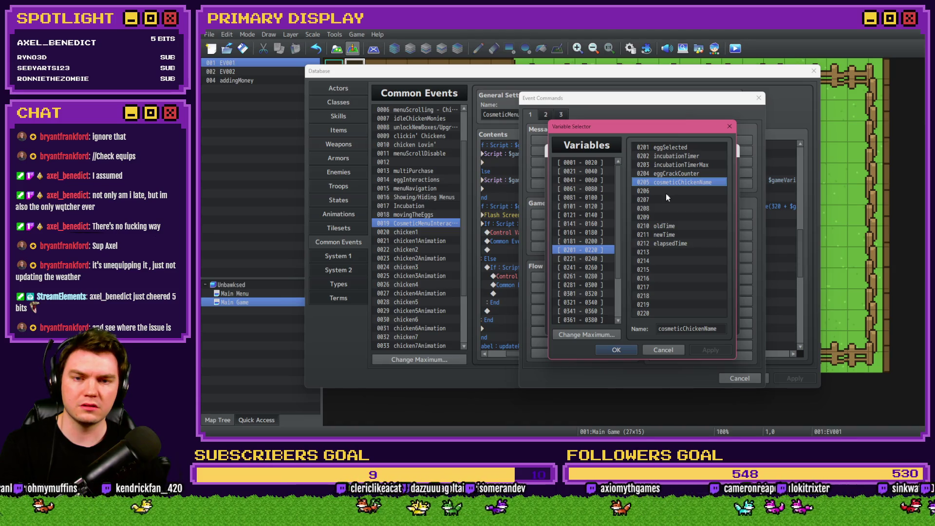
pyautogui.moveTo(679, 123); pyautogui.dragTo(461, 121)
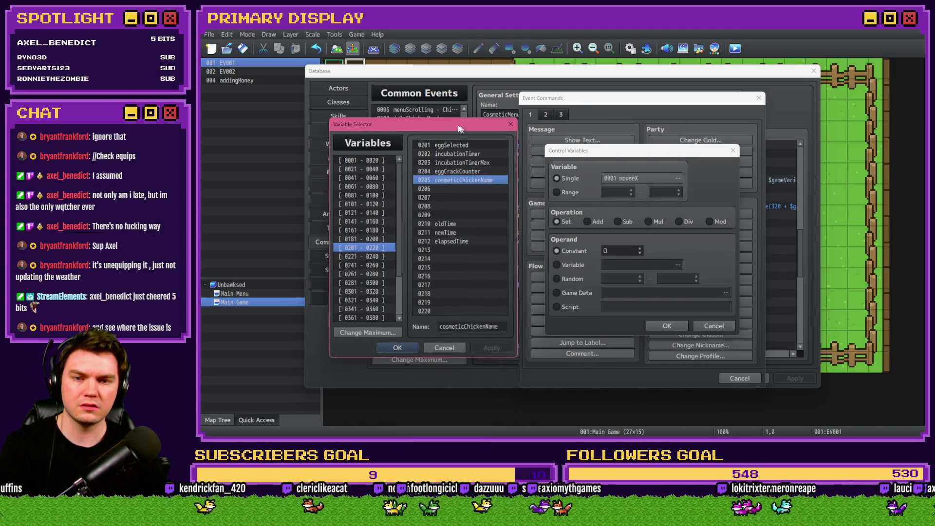
pyautogui.click(463, 346)
pyautogui.click(719, 329)
pyautogui.click(737, 379)
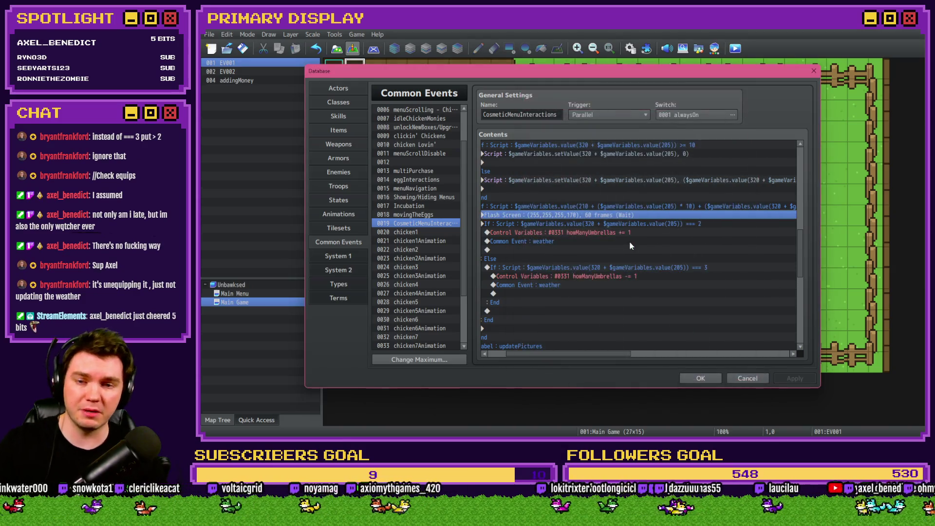
pyautogui.press('Insert')
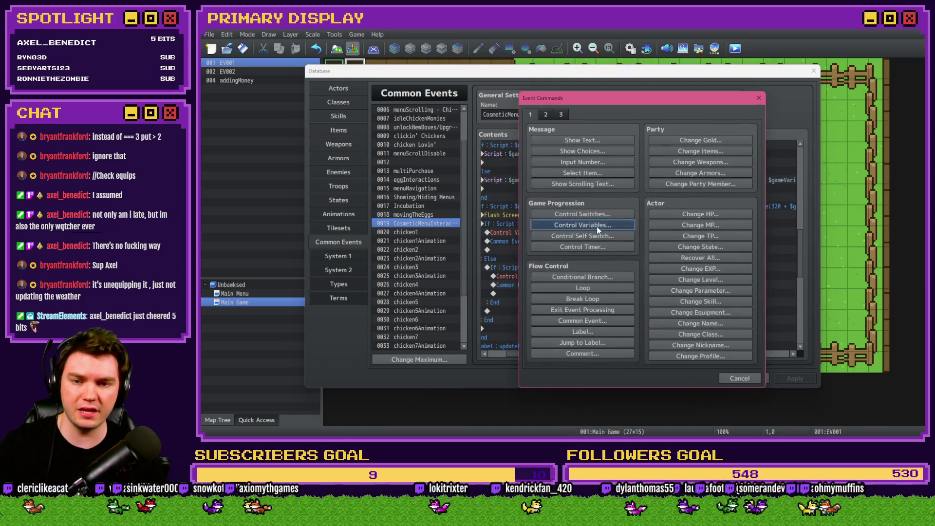
pyautogui.click(597, 226)
pyautogui.click(631, 188)
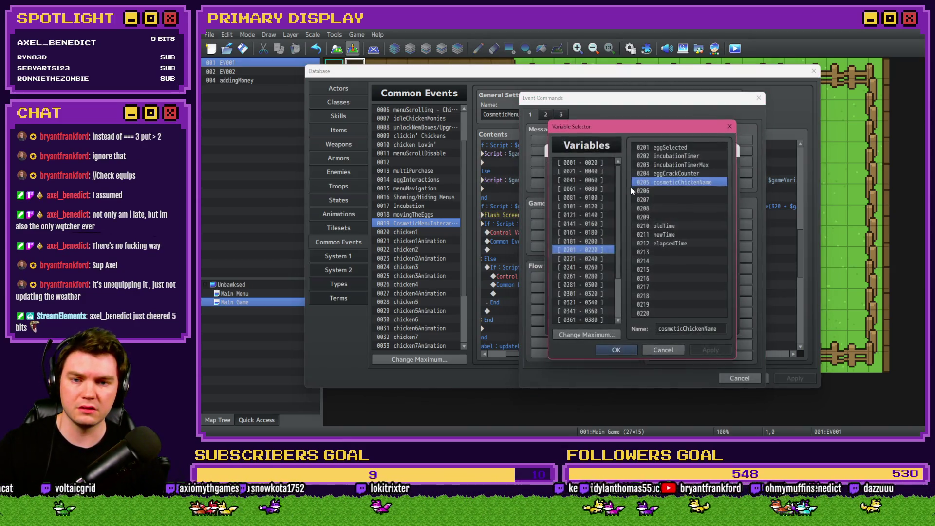
pyautogui.click(662, 226)
pyautogui.press('Down')
pyautogui.press('Down')
pyautogui.press('Down')
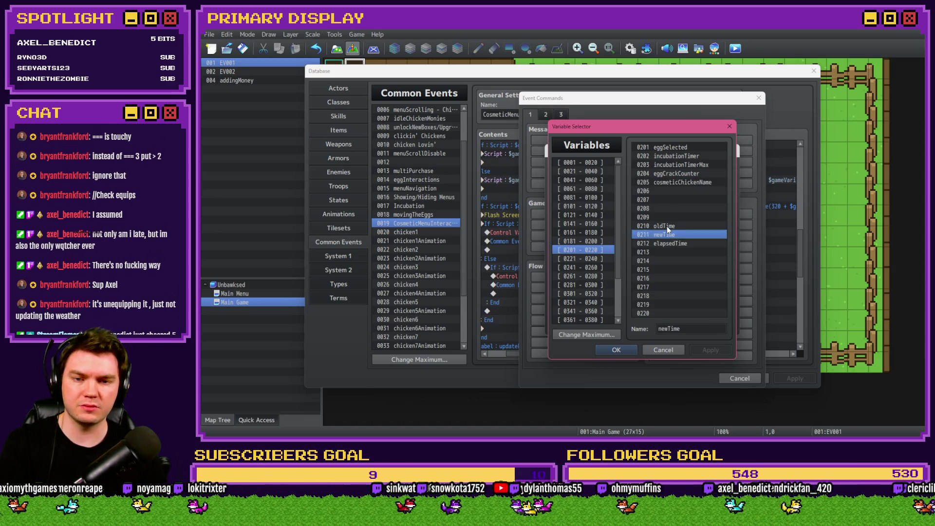
pyautogui.press('Down')
pyautogui.press('Down')
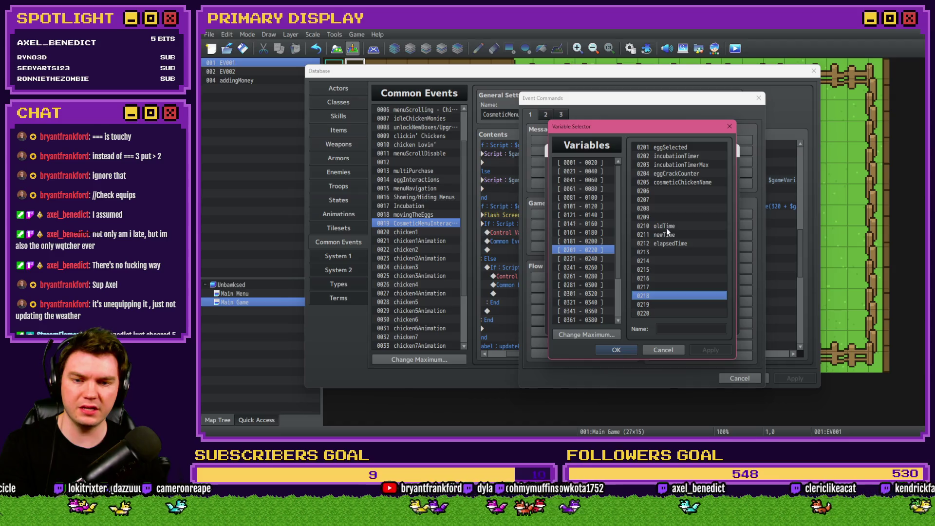
pyautogui.press('Down')
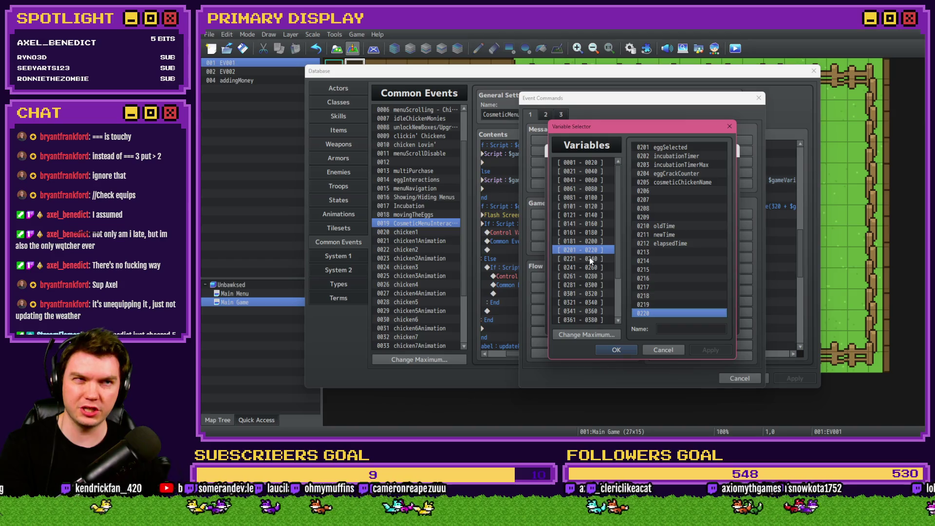
pyautogui.click(590, 258)
pyautogui.click(677, 148)
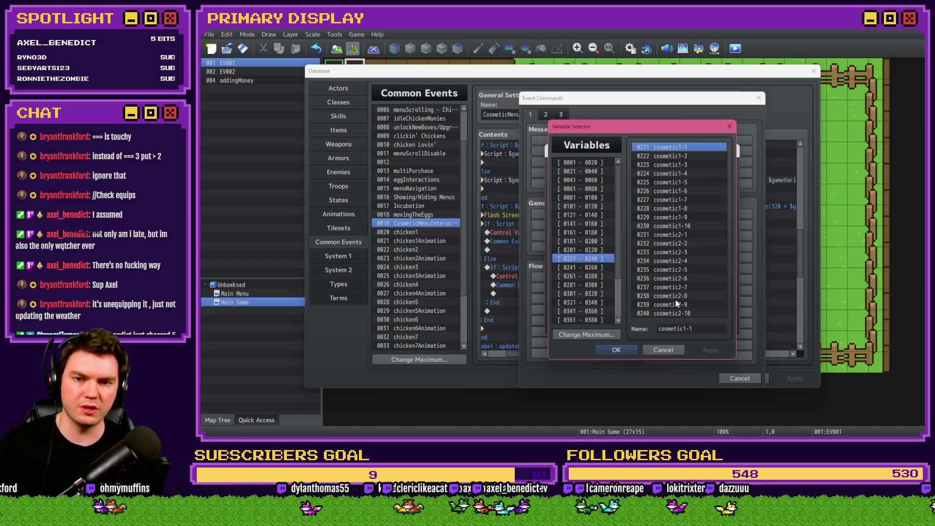
pyautogui.click(665, 349)
pyautogui.press('Escape')
pyautogui.click(739, 378)
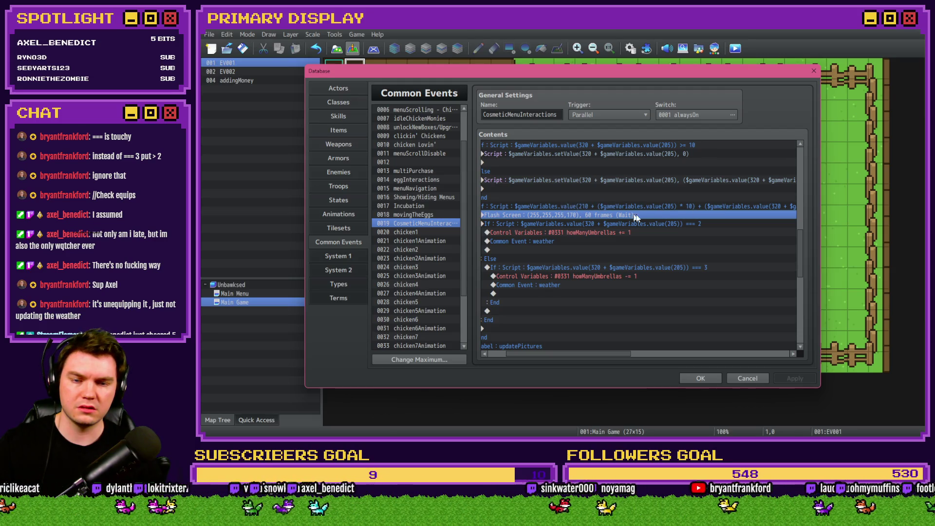
# Scroll the Contents sideways and select the If Script === 2 umbrella branch with its Else.
pyautogui.moveTo(615, 353); pyautogui.dragTo(653, 361)
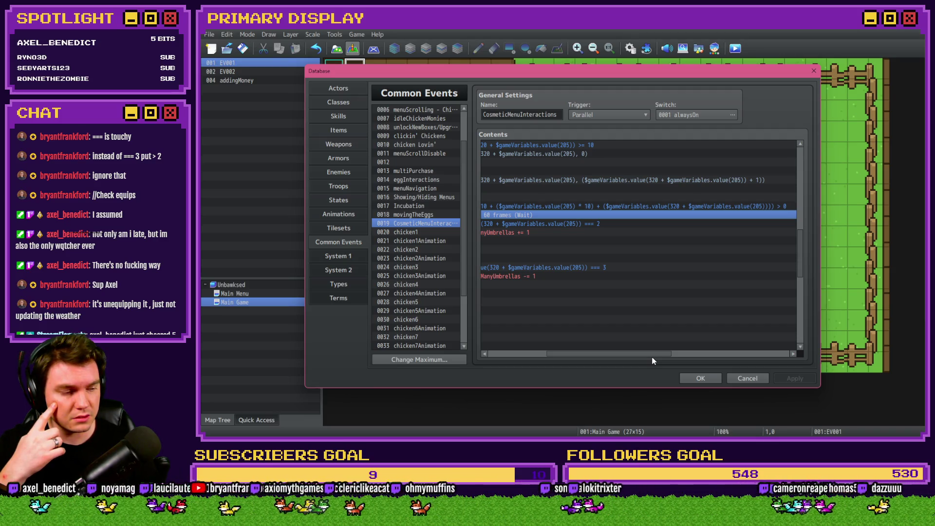
pyautogui.moveTo(653, 360); pyautogui.dragTo(650, 363)
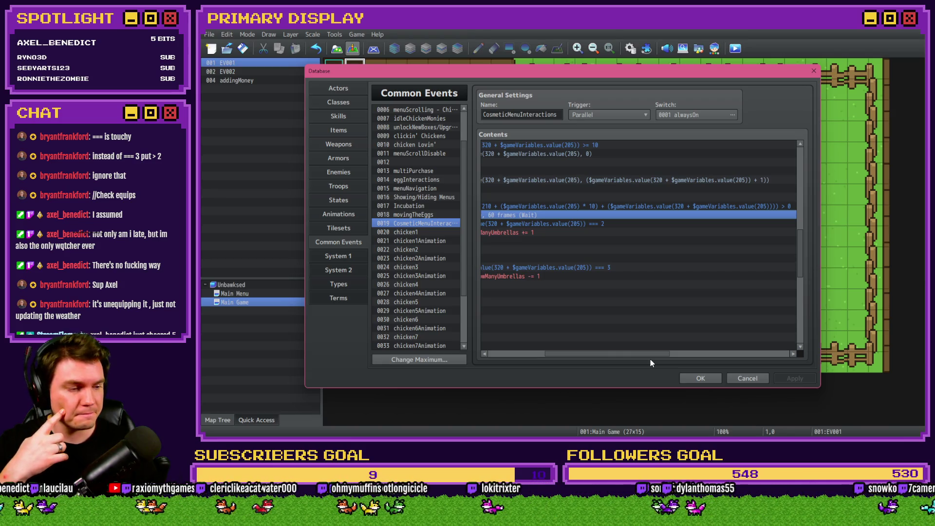
pyautogui.moveTo(650, 362); pyautogui.dragTo(595, 359)
pyautogui.click(654, 223)
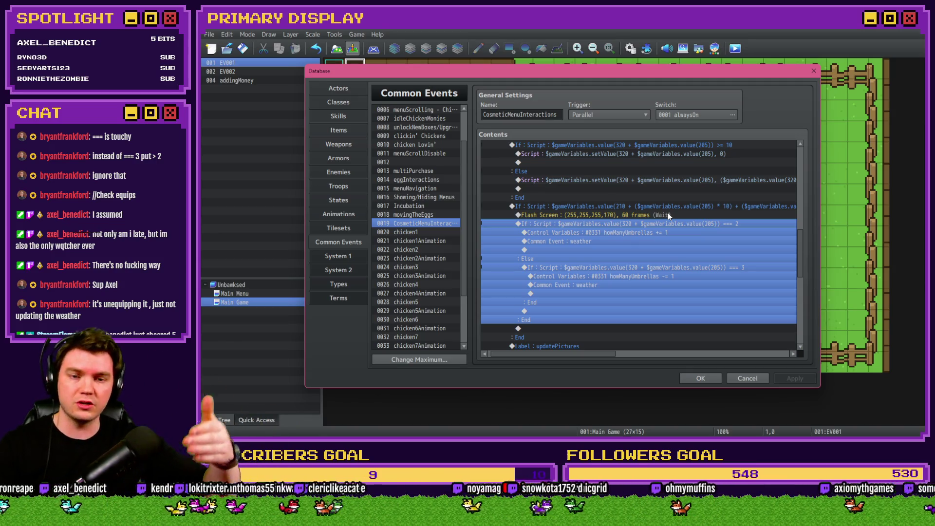
pyautogui.press('Up')
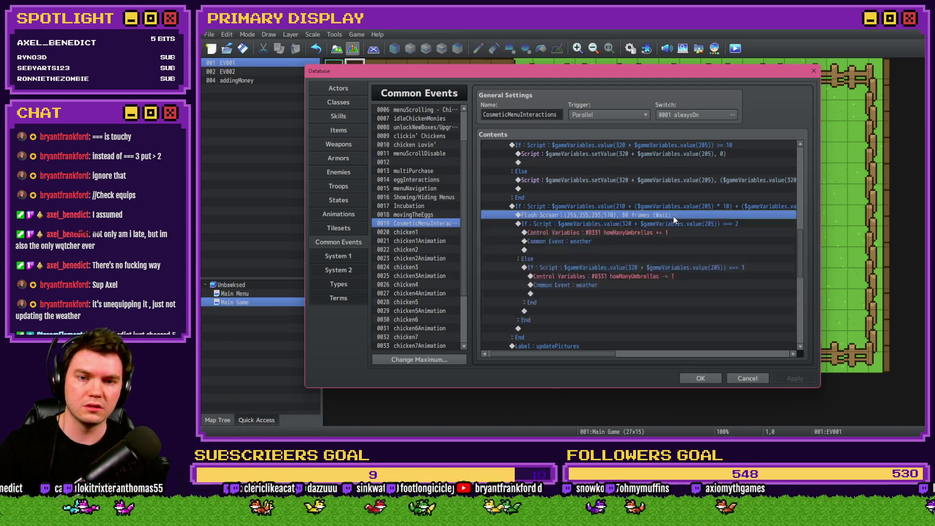
pyautogui.press('Up')
pyautogui.press('Down')
pyautogui.press('Down')
pyautogui.press('Up')
pyautogui.click(682, 224)
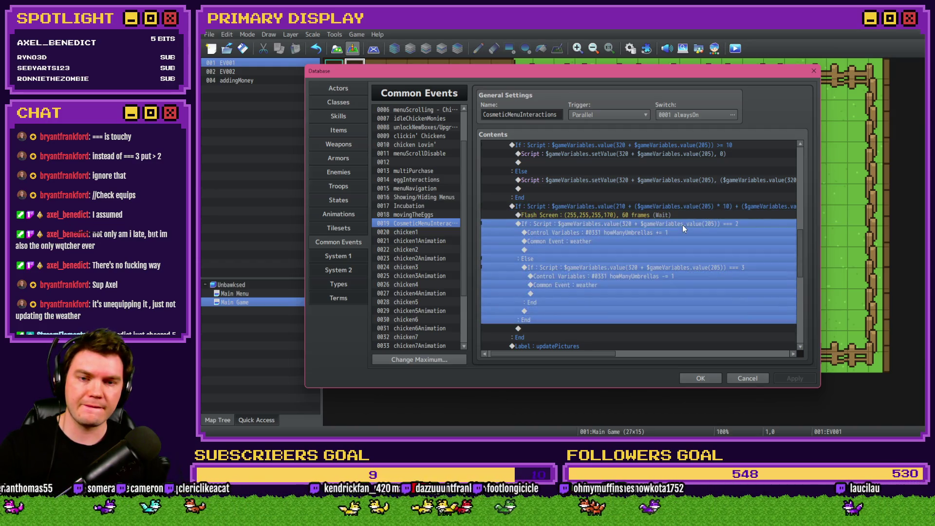
pyautogui.click(685, 217)
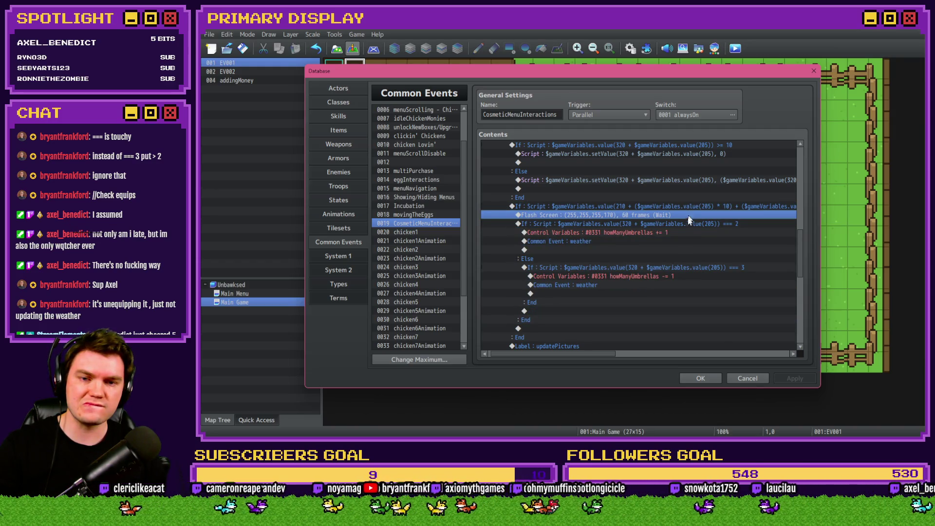
pyautogui.click(686, 224)
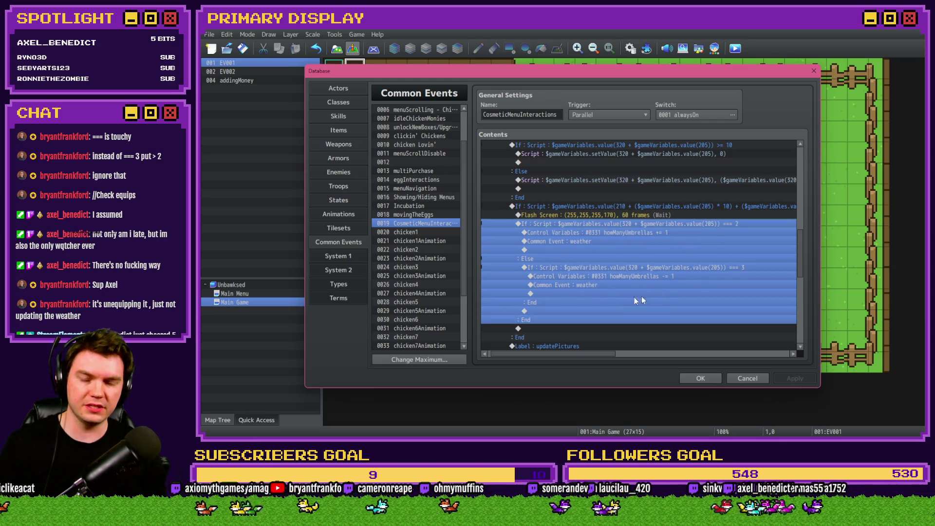
pyautogui.click(669, 208)
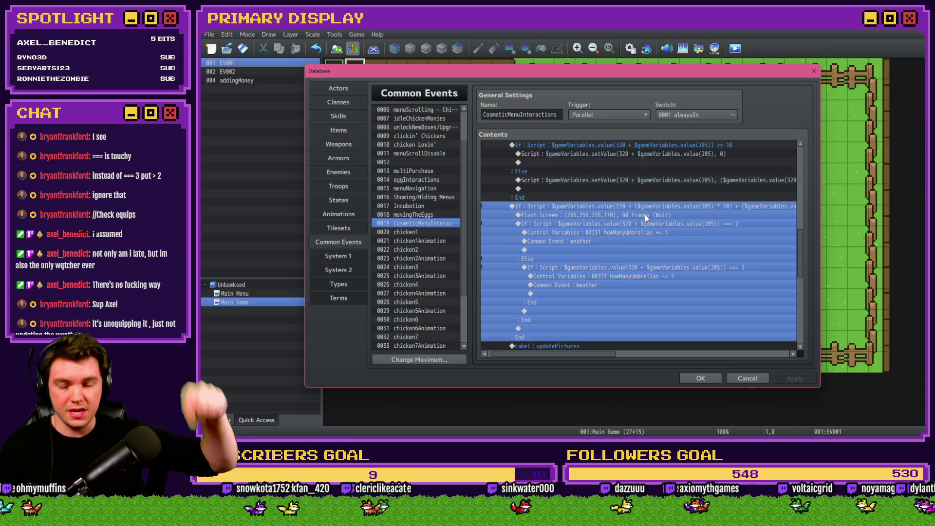
pyautogui.click(690, 224)
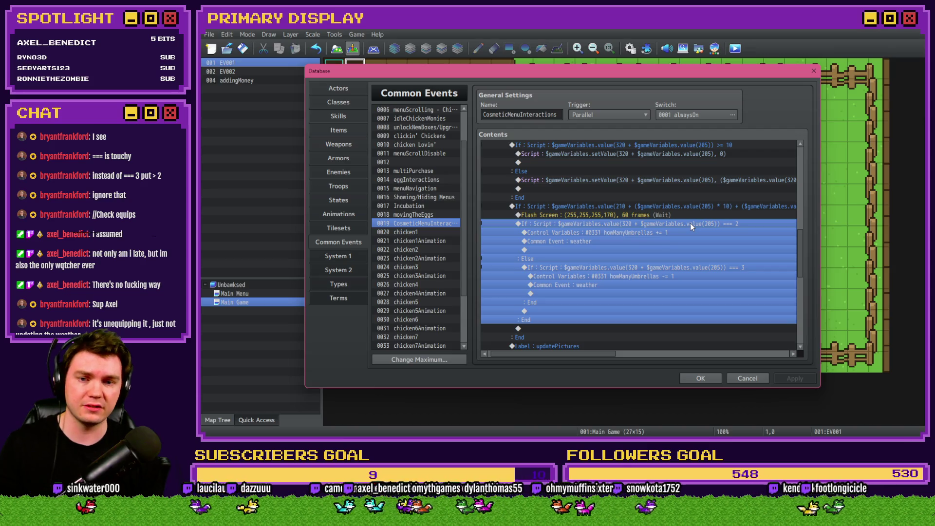
pyautogui.click(693, 208)
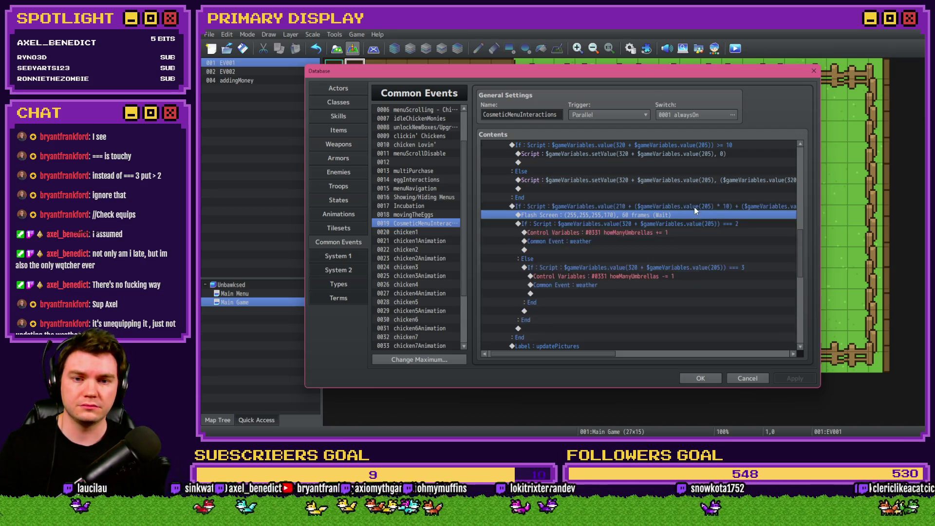
# Move the variable-210 umbrella block above the If >= 10 wrap-around check.
pyautogui.scroll(2, 682, 238)
pyautogui.press('Delete')
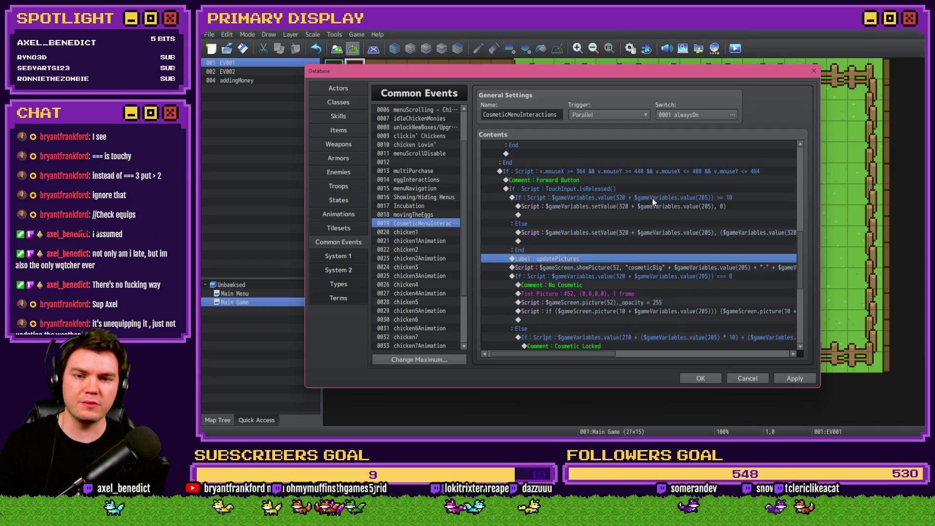
pyautogui.click(652, 198)
pyautogui.hotkey('ctrl', 'v')
# Review the moved block's Flash Screen and === 2 lines, then close the database with OK.
pyautogui.click(654, 207)
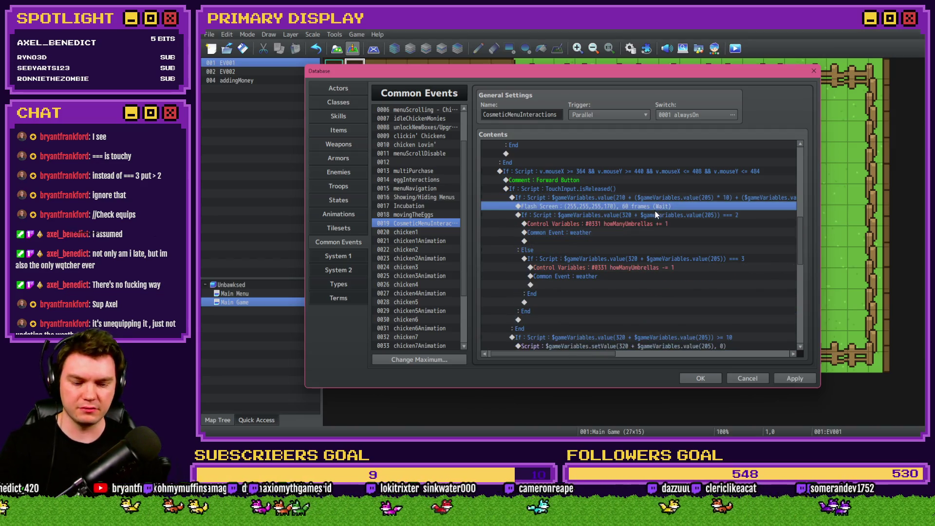
pyautogui.click(661, 197)
pyautogui.click(660, 207)
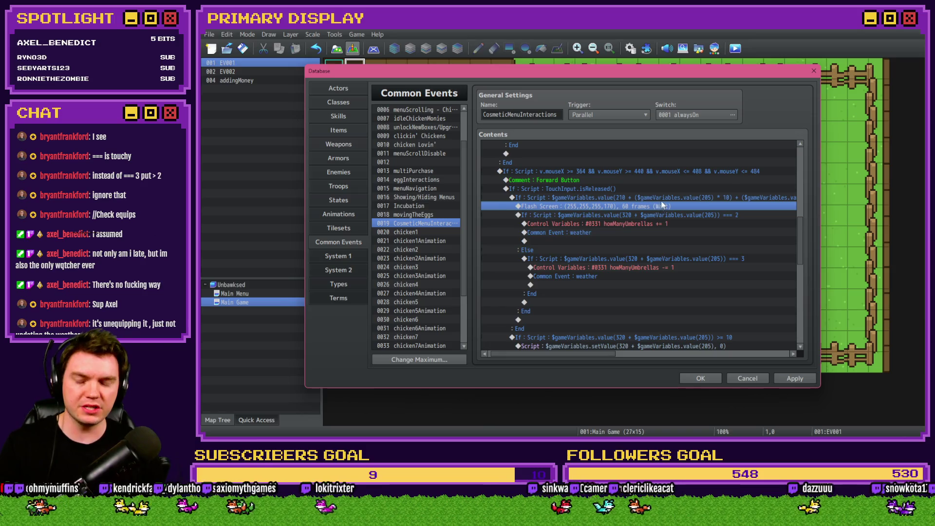
pyautogui.click(661, 214)
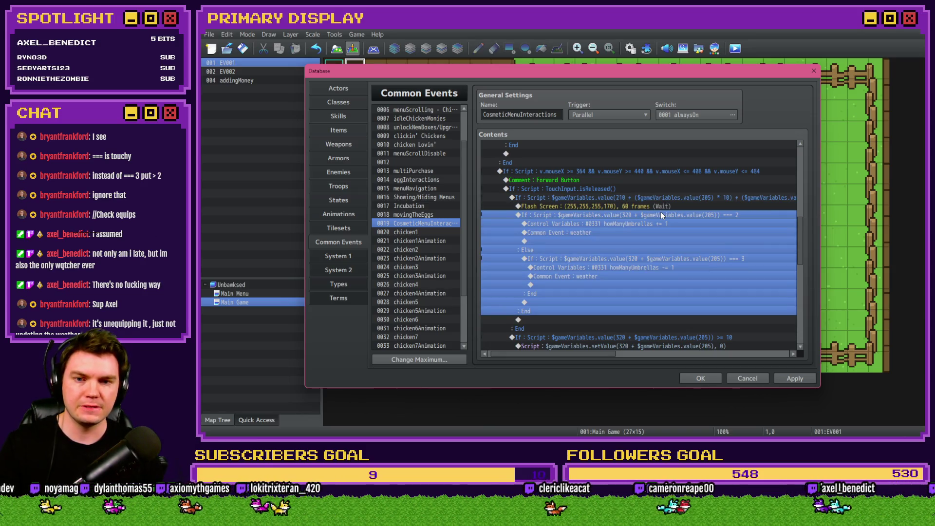
pyautogui.click(667, 206)
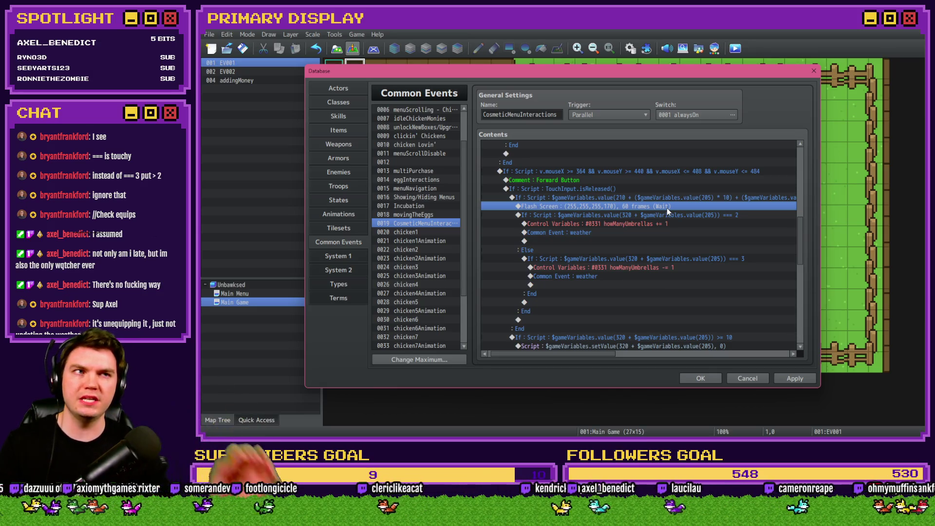
pyautogui.click(701, 378)
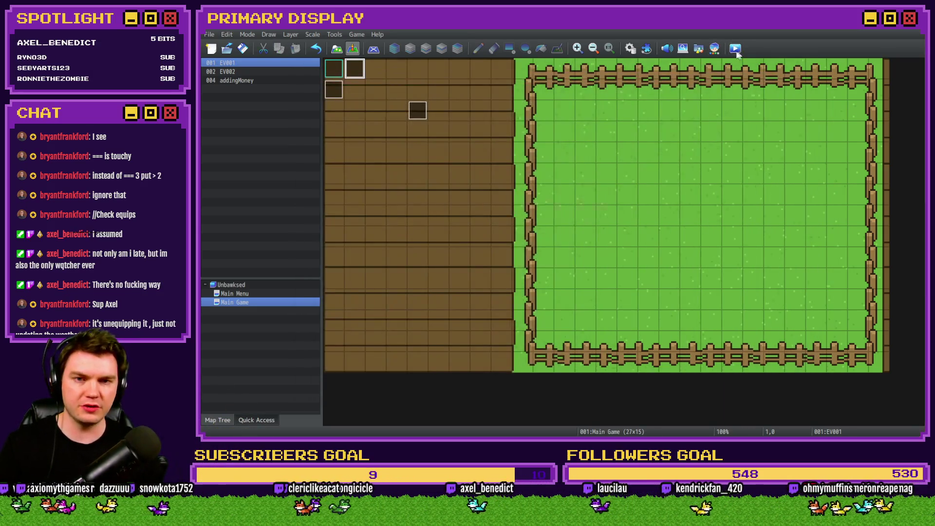
# Save the project, start a playtest and switch the bottom category to Outfits.
pyautogui.hotkey('ctrl', 'r')
pyautogui.click(555, 246)
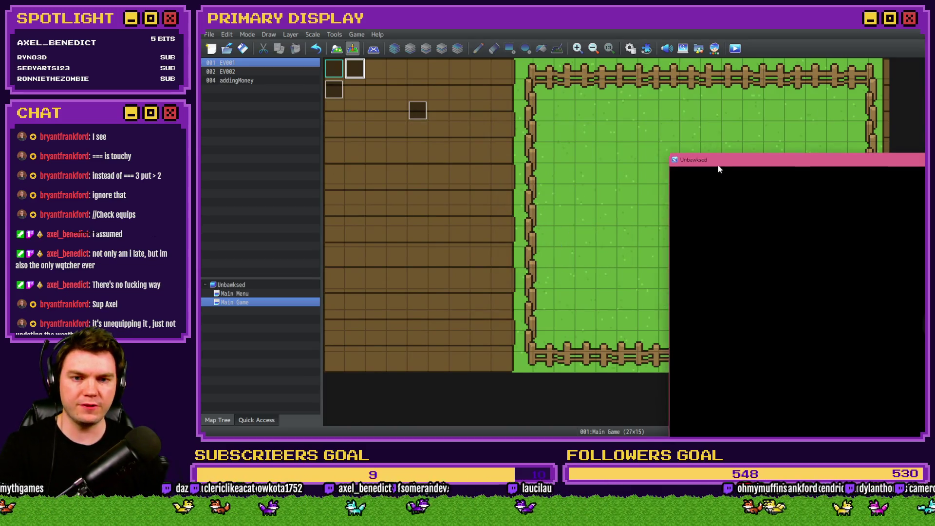
pyautogui.press('pagedown')
pyautogui.press('pagedown')
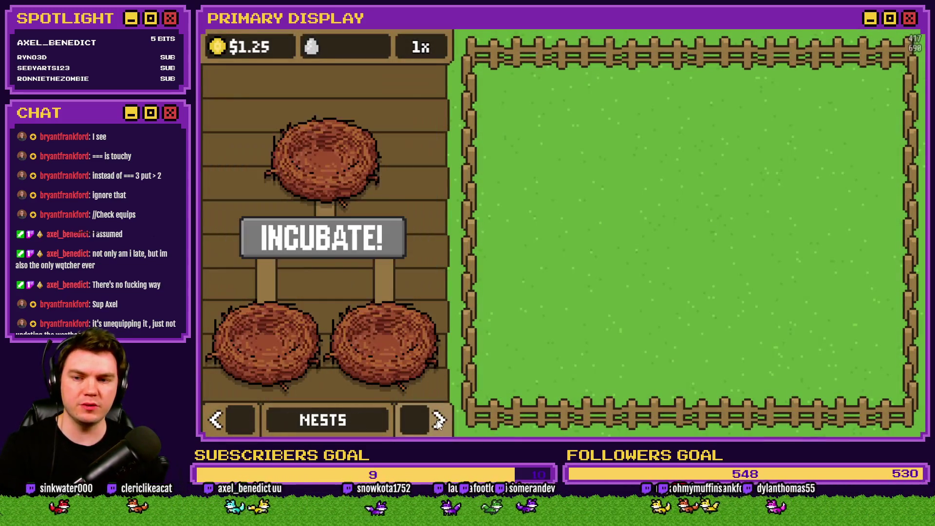
# Cycle the Leghorn's cosmetic to Umbrella and view debug variables 0151–0160 with F9.
pyautogui.click(418, 291)
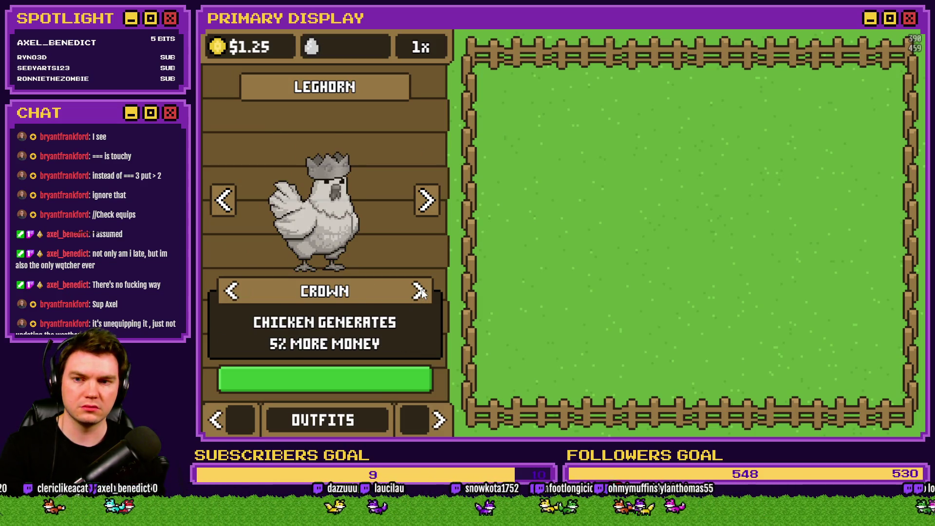
pyautogui.click(419, 291)
pyautogui.click(253, 287)
pyautogui.click(416, 292)
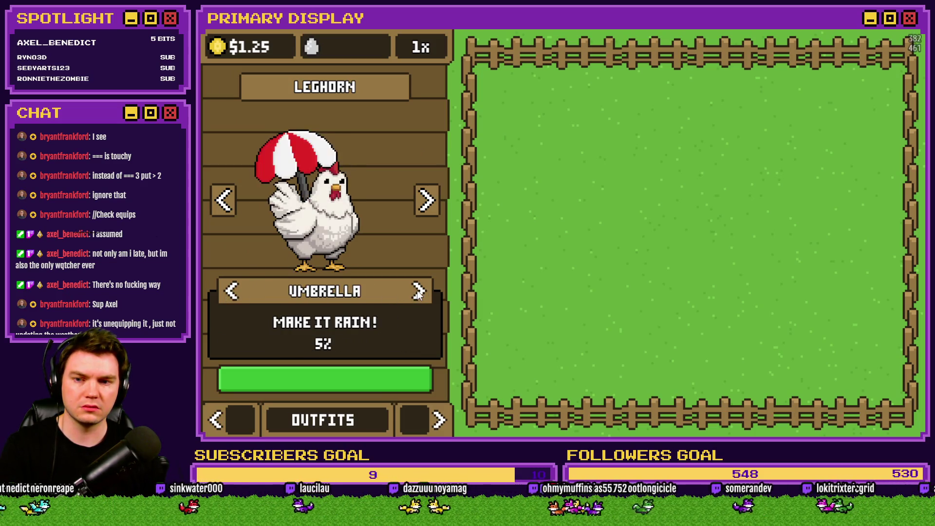
pyautogui.press('F9')
pyautogui.press('Down')
pyautogui.press('Down')
pyautogui.press('Down')
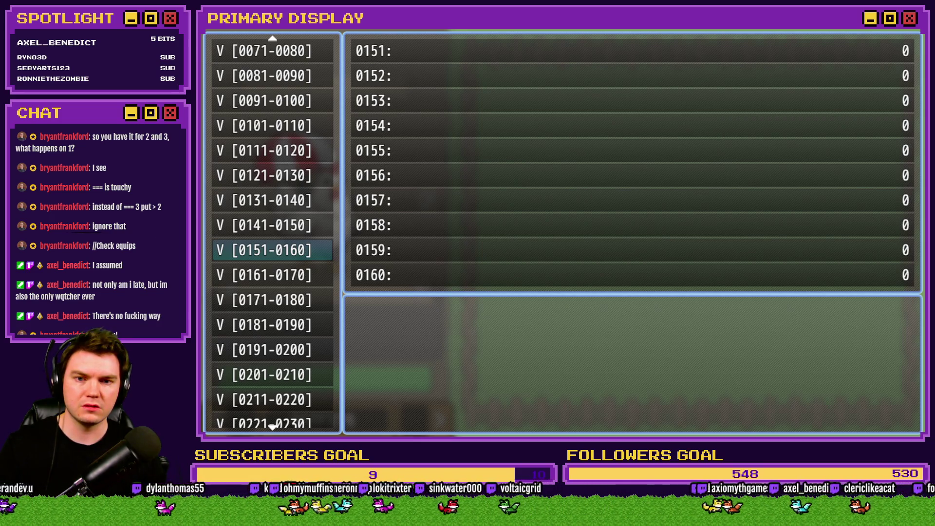
# Browse debug variables 0281–0290 and 0321–0330, then return to 0201–0210 for cosmeticChickenName.
pyautogui.press('Down')
pyautogui.press('Down')
pyautogui.press('Down')
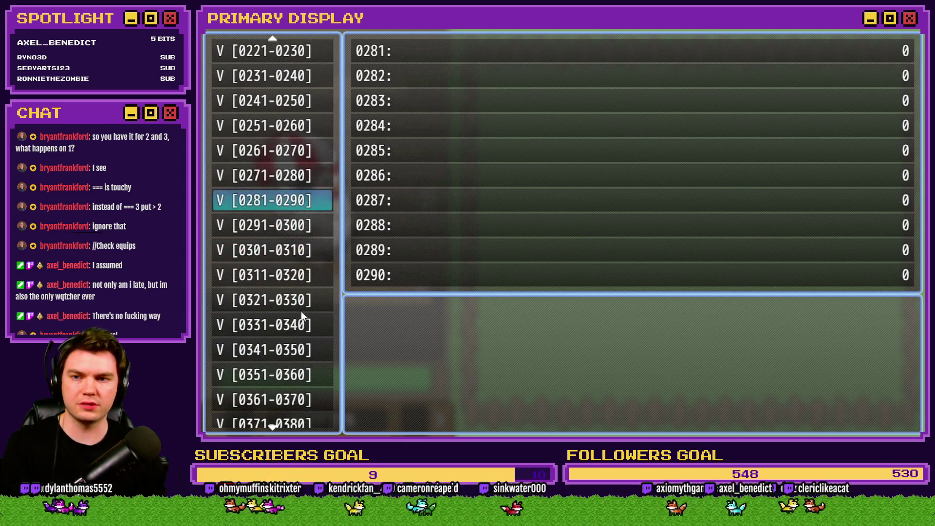
pyautogui.press('Down')
pyautogui.press('Down')
pyautogui.press('Down')
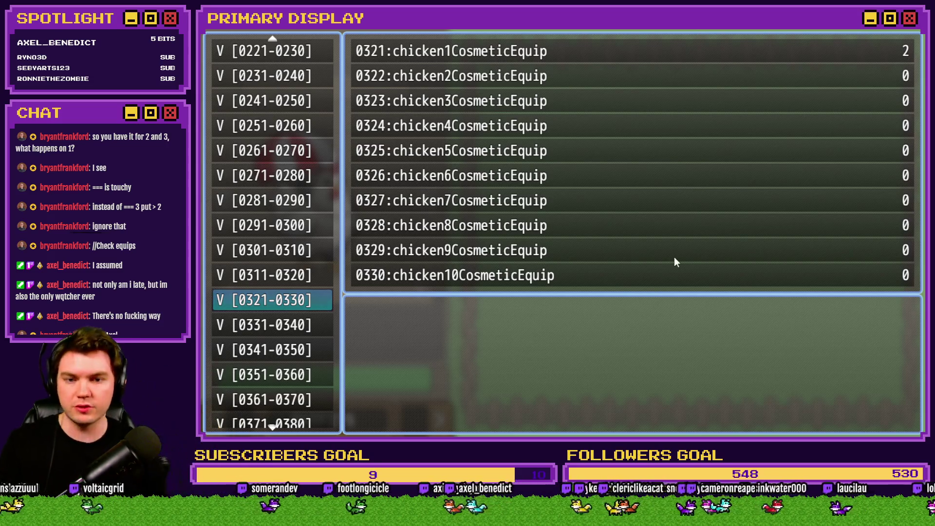
pyautogui.click(266, 200)
pyautogui.scroll(3, 263, 278)
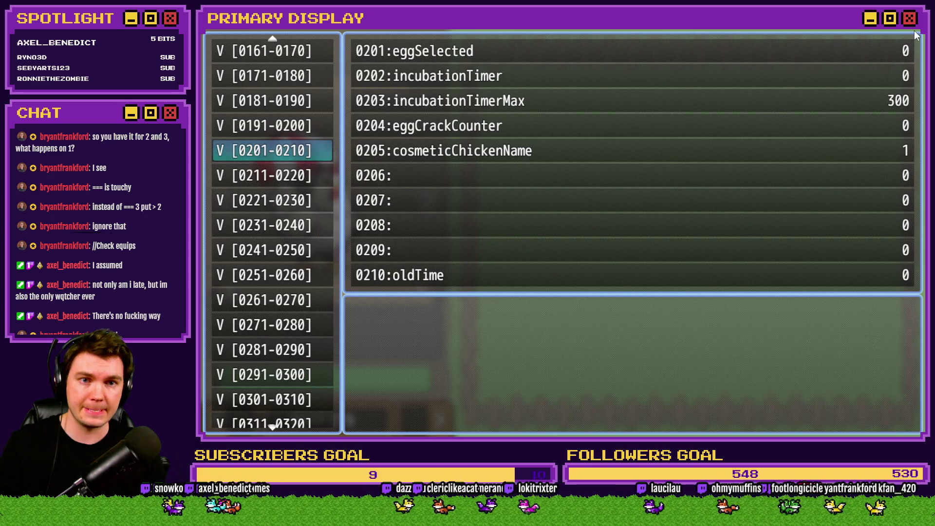
# Switch the Leghorn's cosmetic from Umbrella to Chef's Hat and check the debug variables.
pyautogui.press('Escape')
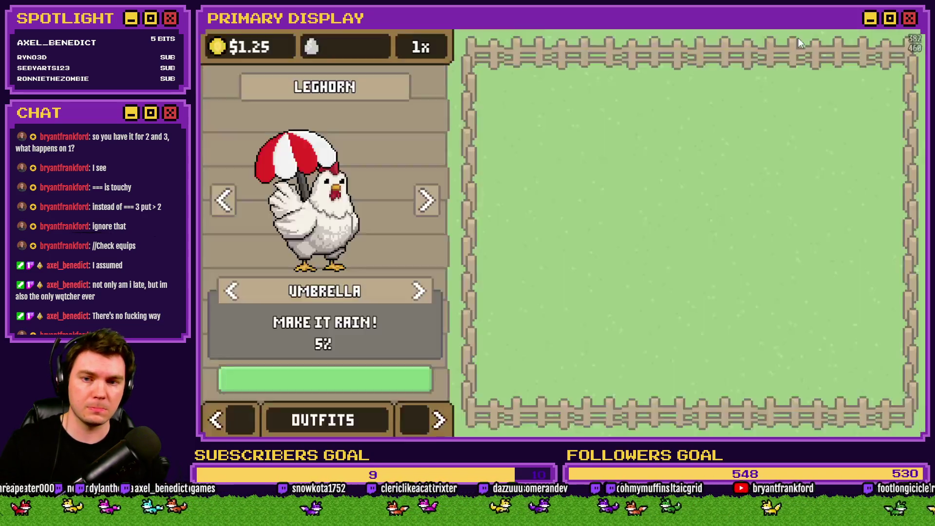
pyautogui.press('Right')
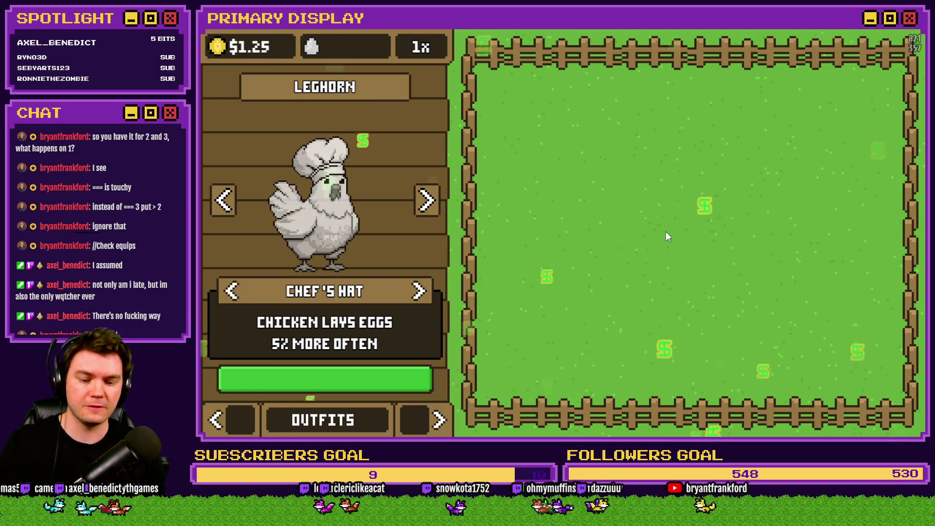
pyautogui.press('Escape')
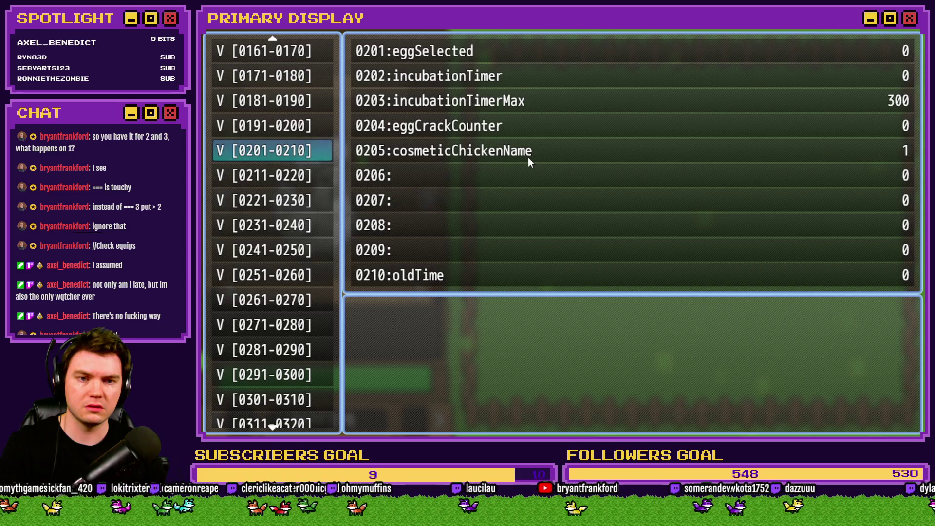
pyautogui.press('Escape')
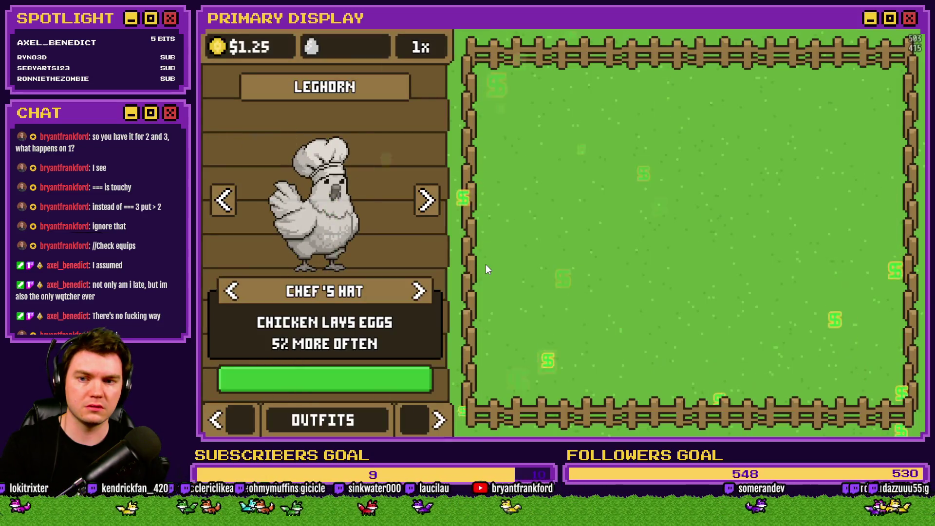
# Cycle the cosmetic through Boots around to Crown and reopen the debug viewer.
pyautogui.click(419, 291)
pyautogui.click(232, 291)
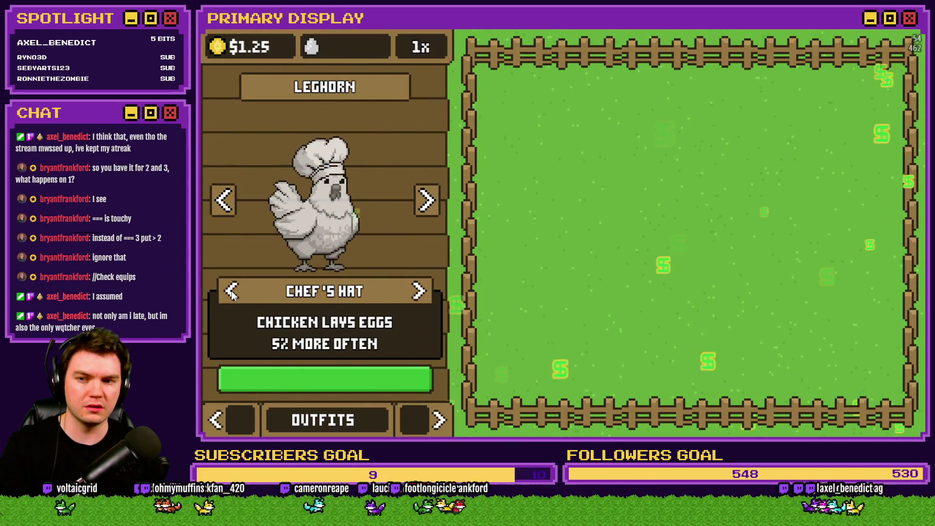
pyautogui.click(232, 291)
pyautogui.click(231, 291)
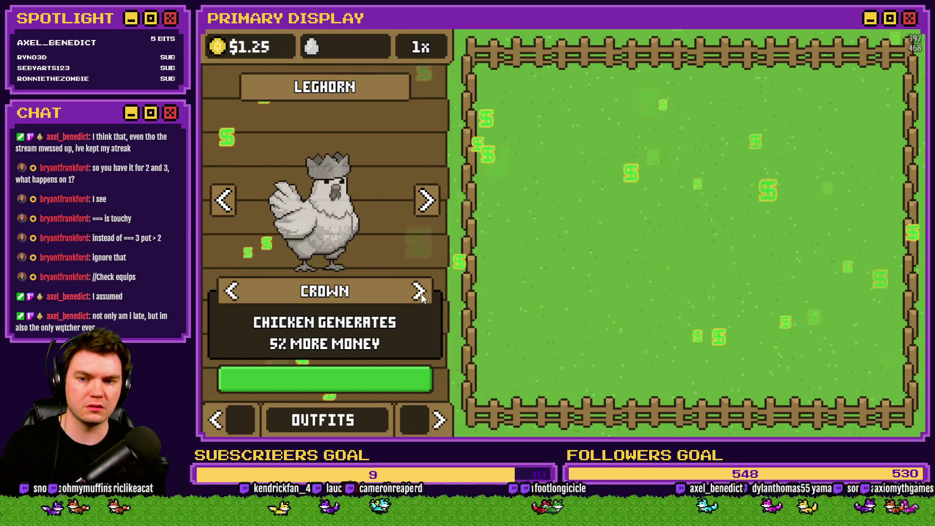
pyautogui.press('F9')
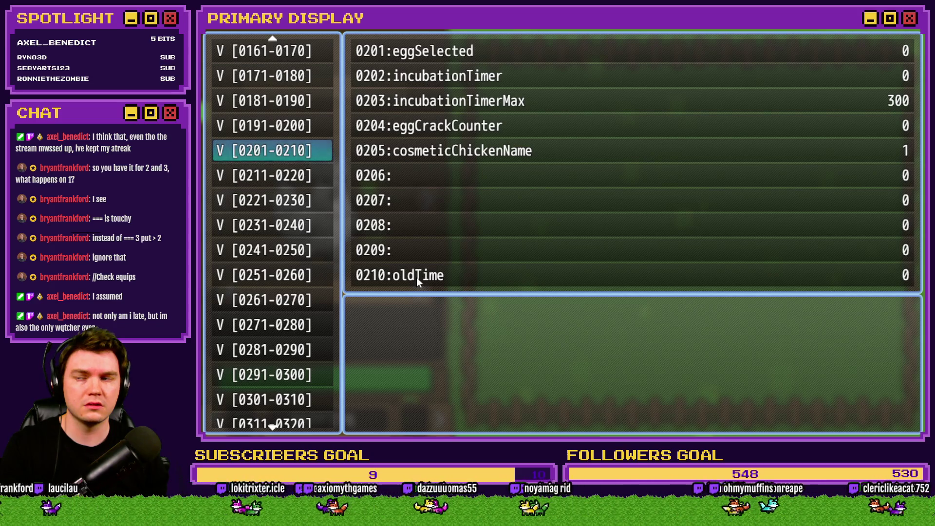
# Page the debug viewer to the cosmetic equip variables 0321–0330.
pyautogui.click(275, 351)
pyautogui.scroll(-2, 275, 357)
pyautogui.click(275, 374)
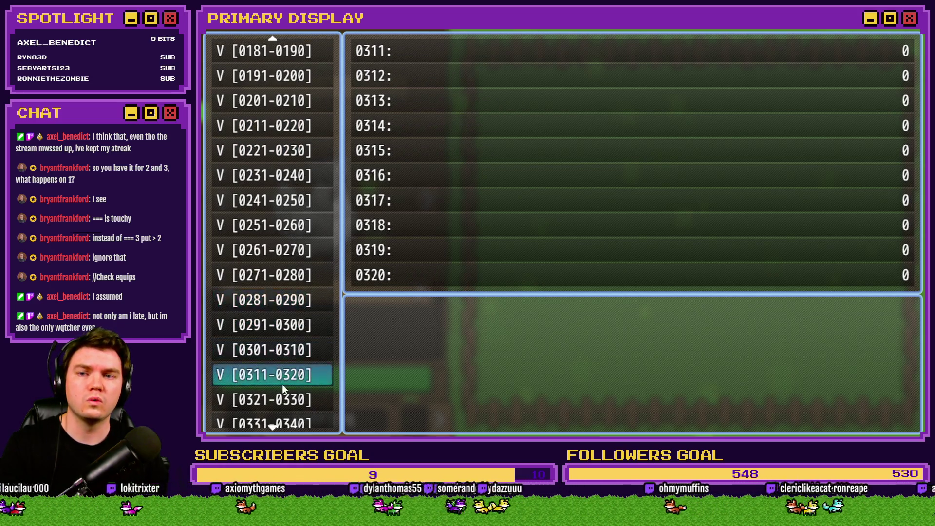
pyautogui.scroll(-2, 276, 374)
pyautogui.click(275, 375)
pyautogui.click(284, 351)
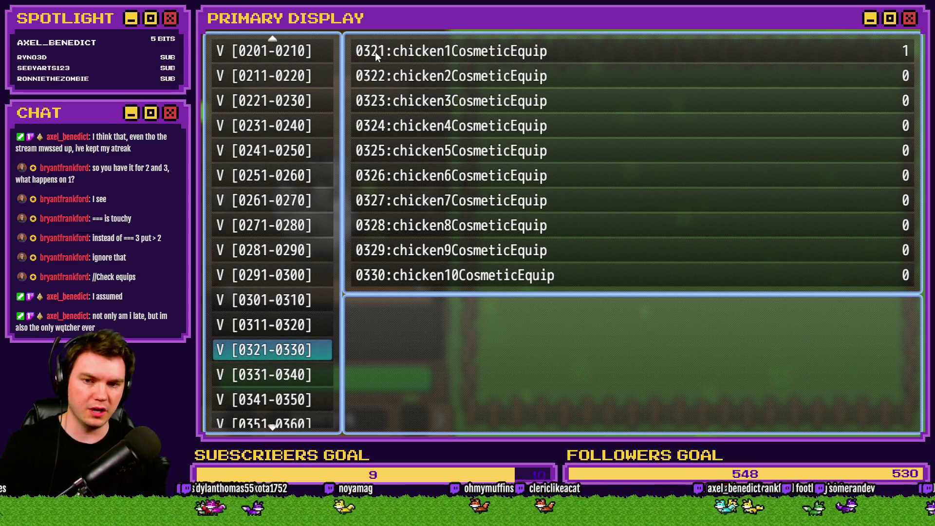
# Toggle the debug viewer to watch chicken1CosmeticEquip reach 3, then close the playtest.
pyautogui.press('Escape')
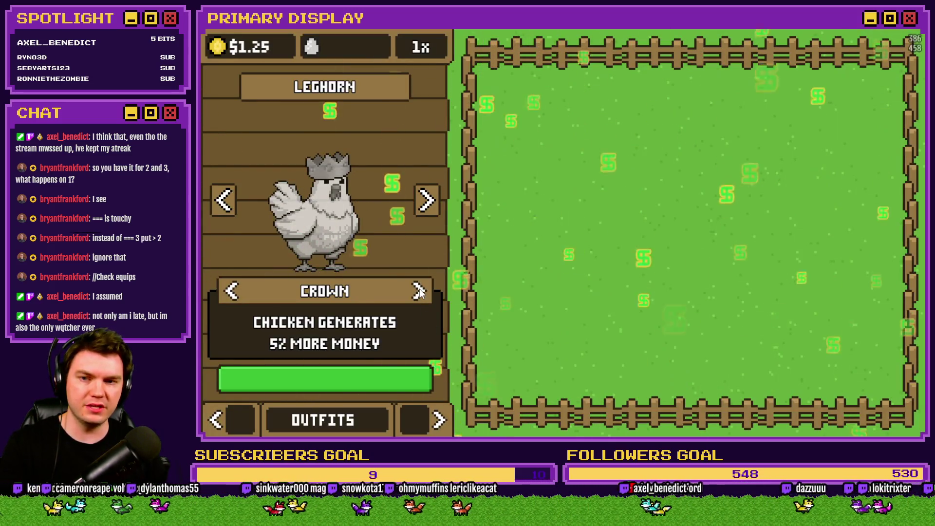
pyautogui.press('F9')
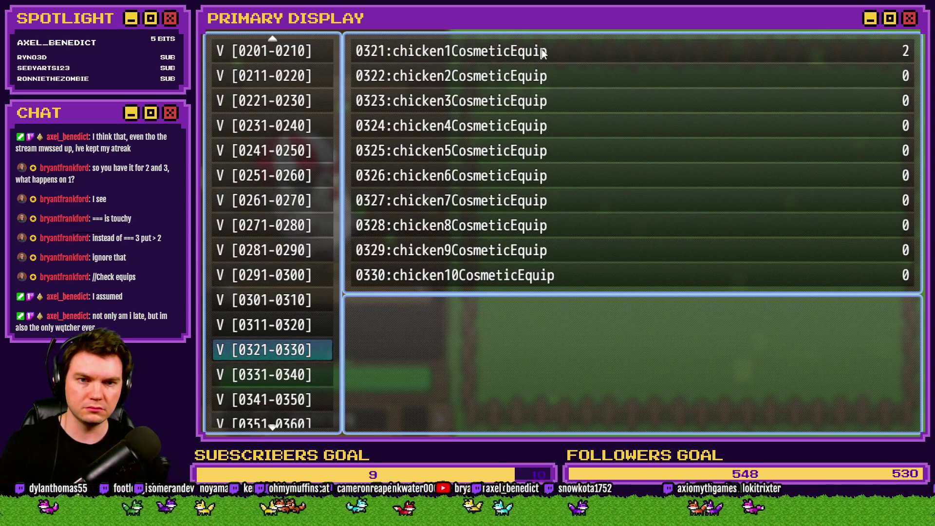
pyautogui.press('Escape')
pyautogui.press('F9')
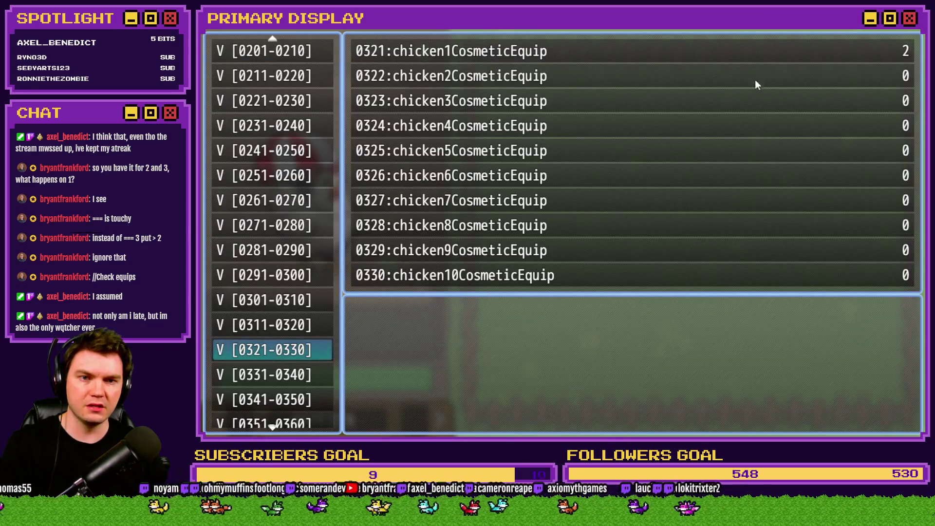
pyautogui.press('Escape')
pyautogui.press('F9')
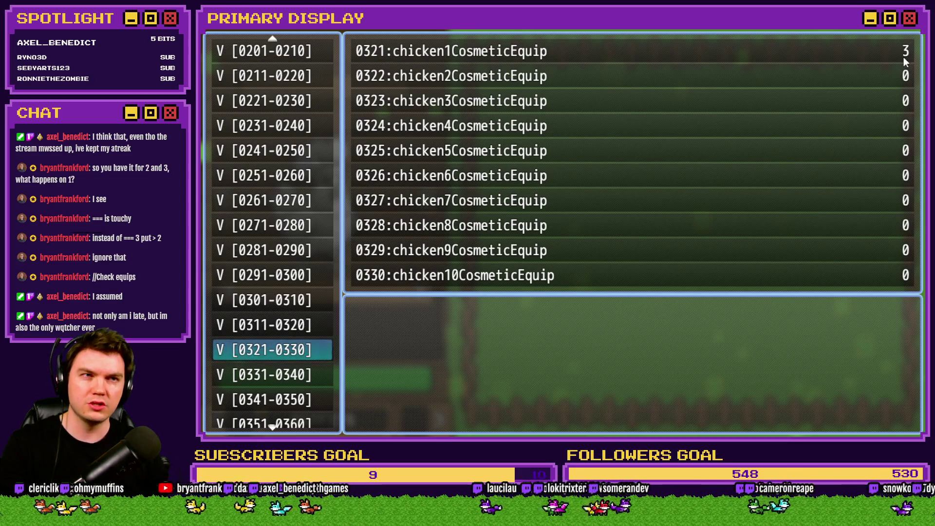
pyautogui.click(913, 29)
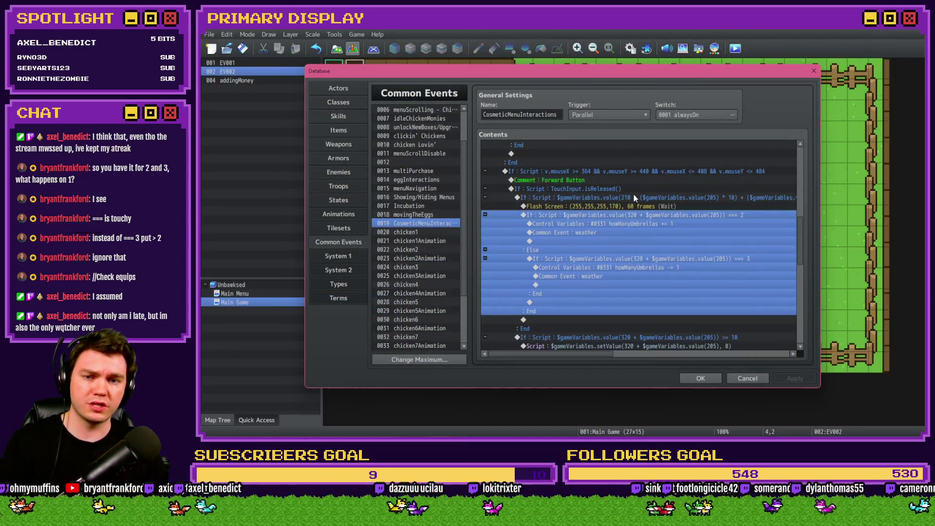
# Delete the Flash Screen command from the umbrella conditional block.
pyautogui.click(627, 226)
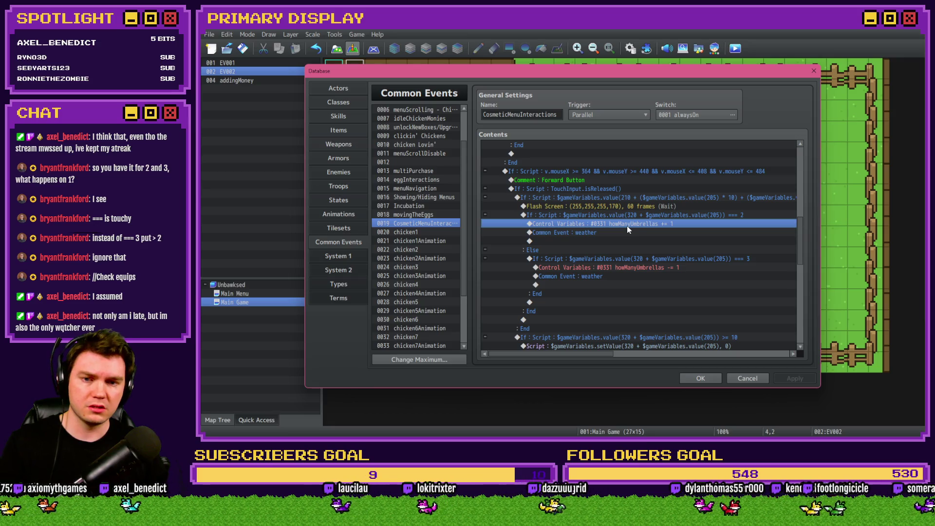
pyautogui.click(647, 202)
pyautogui.click(648, 197)
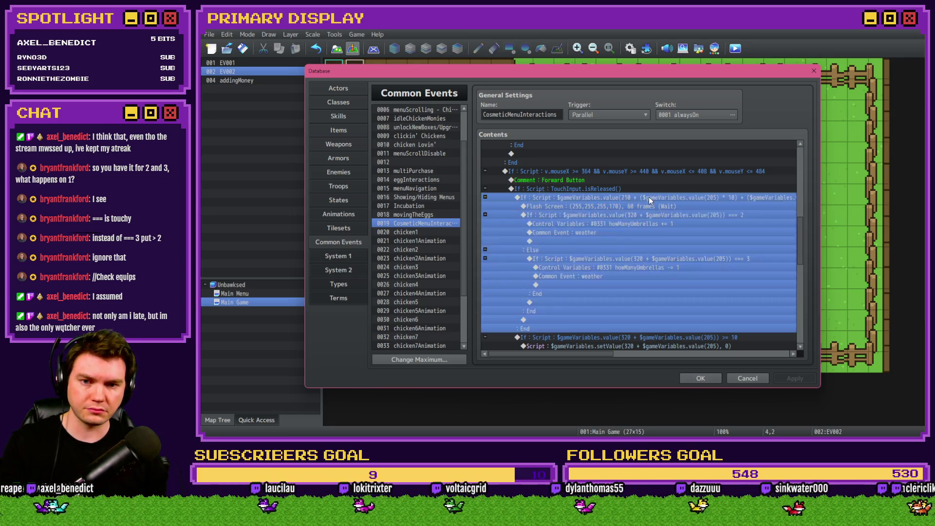
pyautogui.click(649, 205)
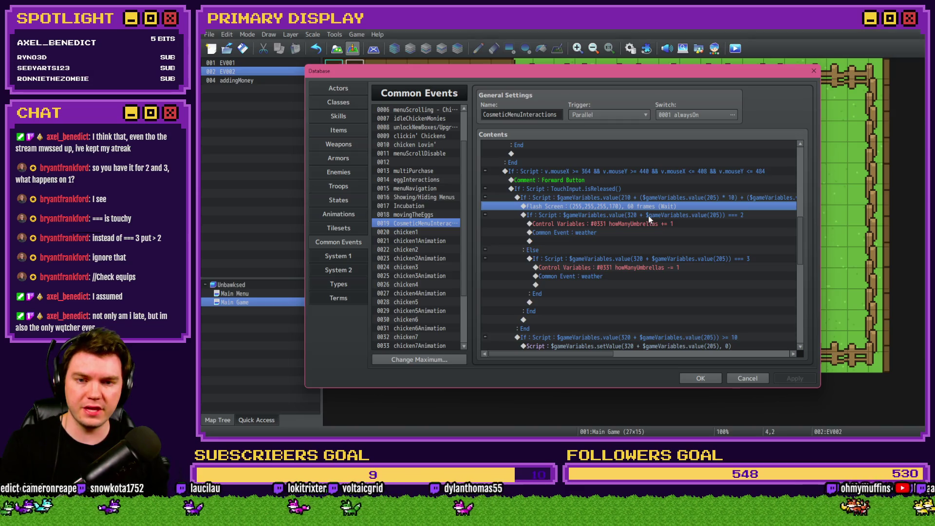
pyautogui.press('Delete')
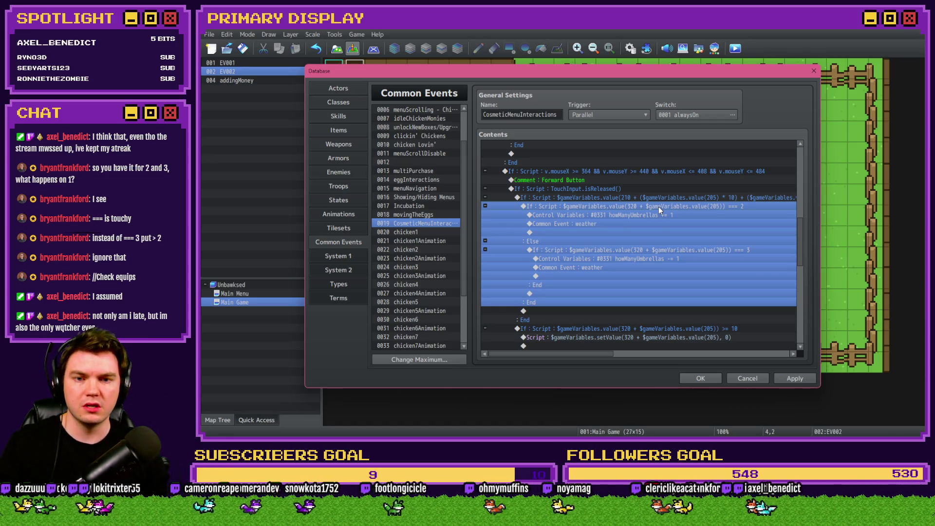
# Change the umbrella conditions from === 2 and === 3 to === 1 and === 2.
pyautogui.doubleClick(658, 206)
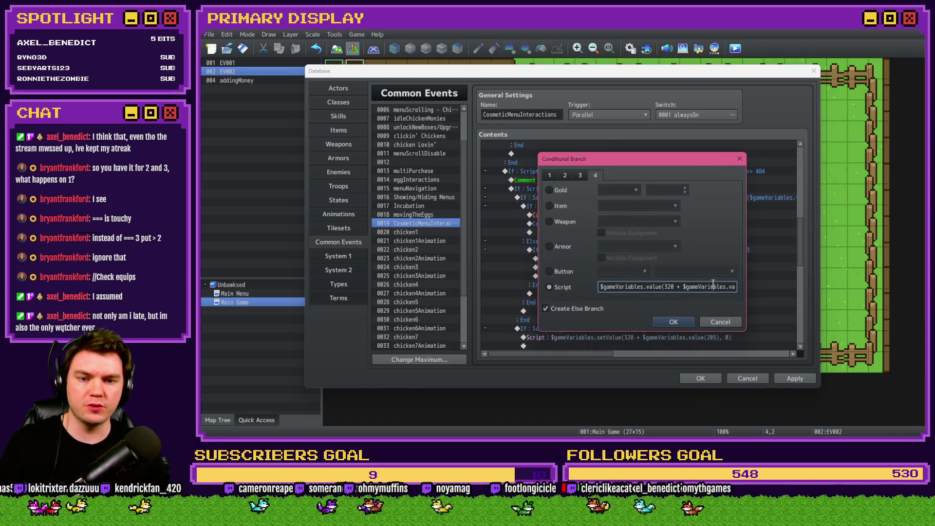
pyautogui.click(713, 286)
pyautogui.press('End')
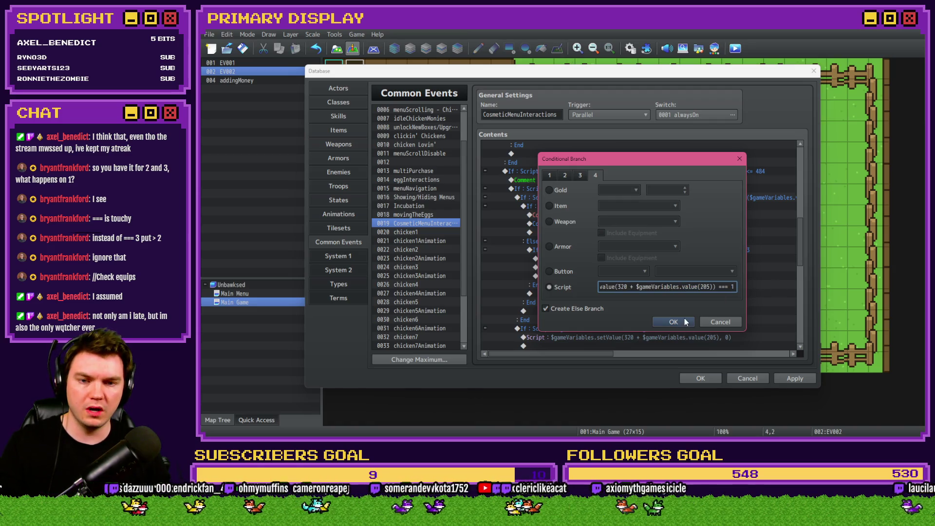
pyautogui.click(685, 321)
pyautogui.doubleClick(728, 249)
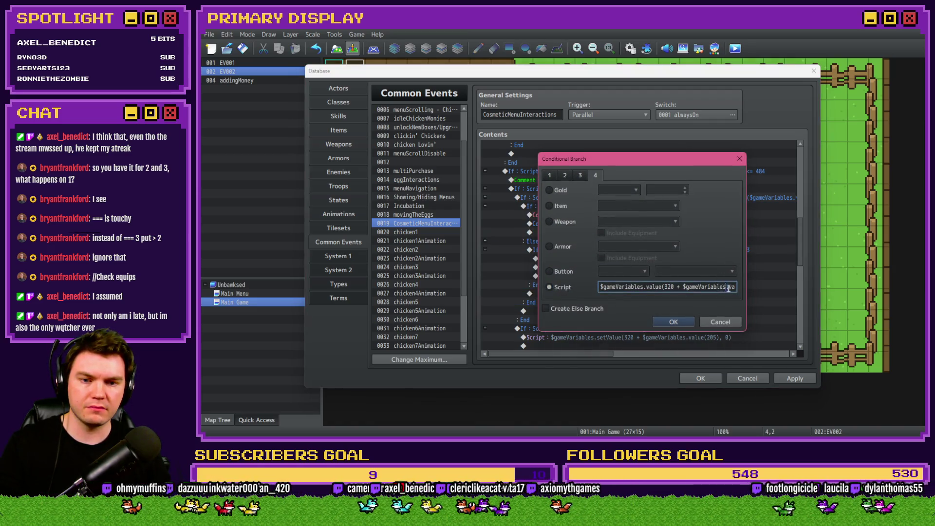
pyautogui.press('End')
pyautogui.click(669, 323)
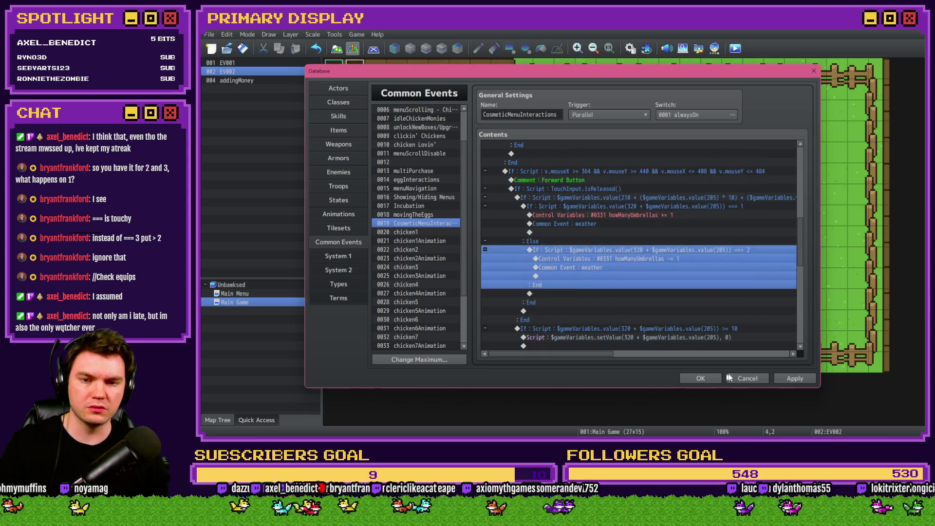
# Close the database, save, start a playtest and page the shop panel to Outfits.
pyautogui.click(701, 379)
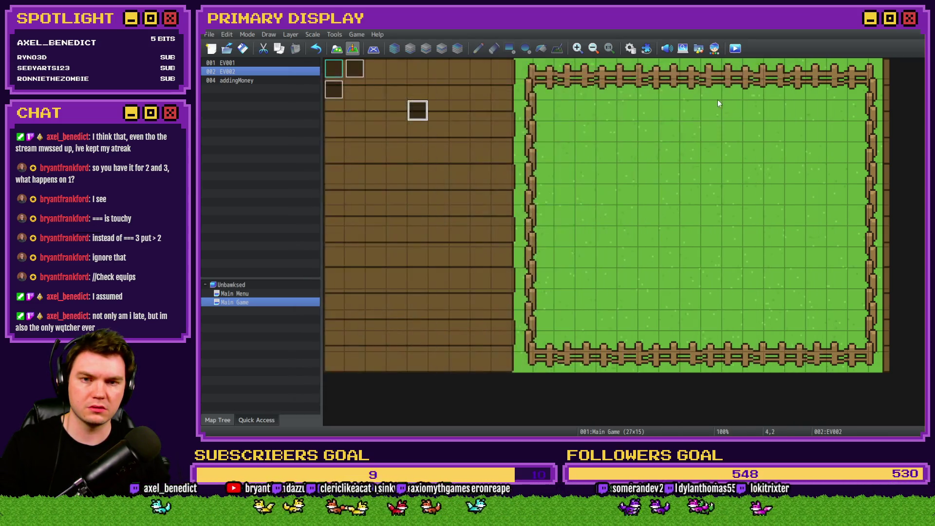
pyautogui.click(735, 48)
pyautogui.click(546, 244)
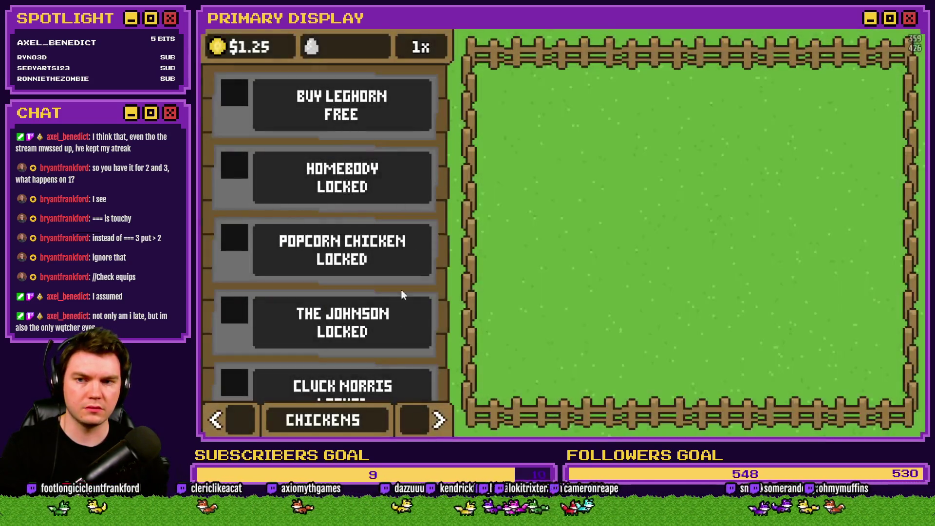
pyautogui.click(423, 411)
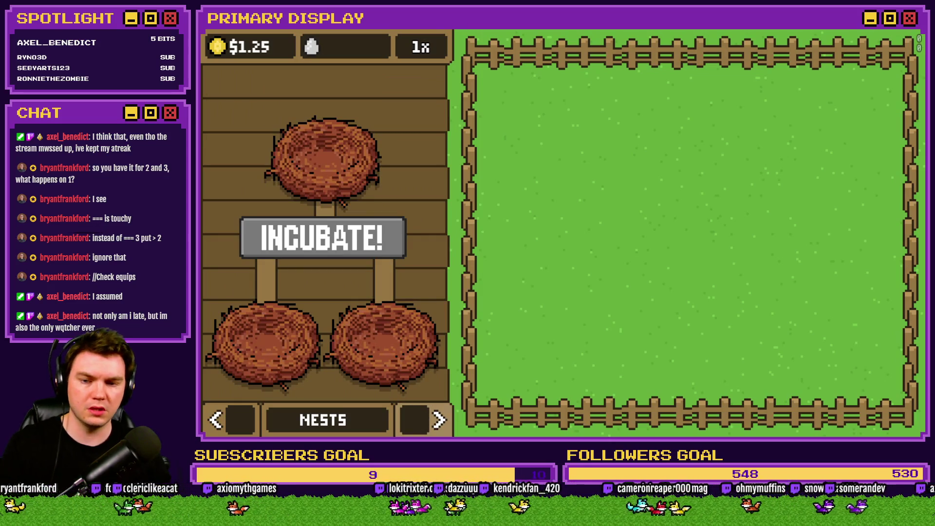
pyautogui.click(438, 420)
# Cycle the Leghorn's cosmetic forward through the whole list back around to Crown.
pyautogui.click(420, 291)
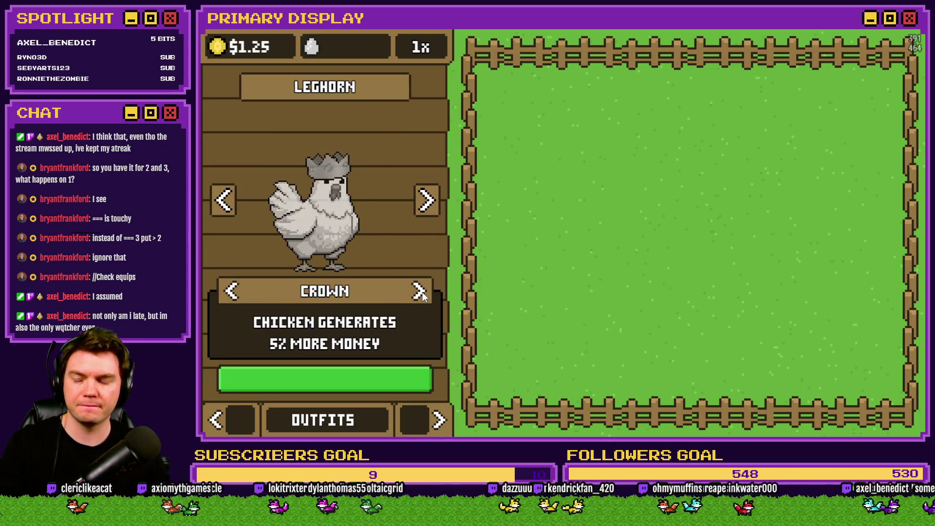
pyautogui.click(420, 291)
pyautogui.click(420, 291)
pyautogui.click(420, 292)
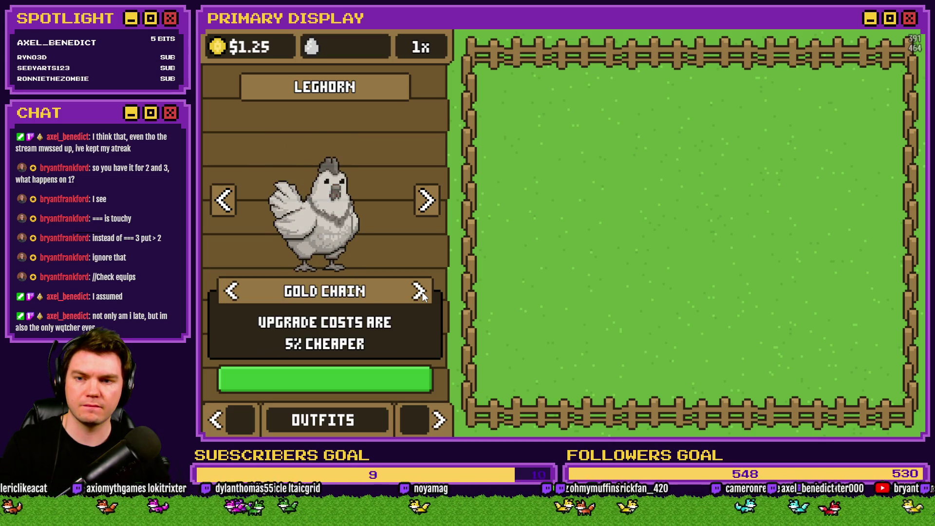
pyautogui.click(419, 291)
pyautogui.click(420, 291)
pyautogui.click(420, 291)
pyautogui.click(420, 291)
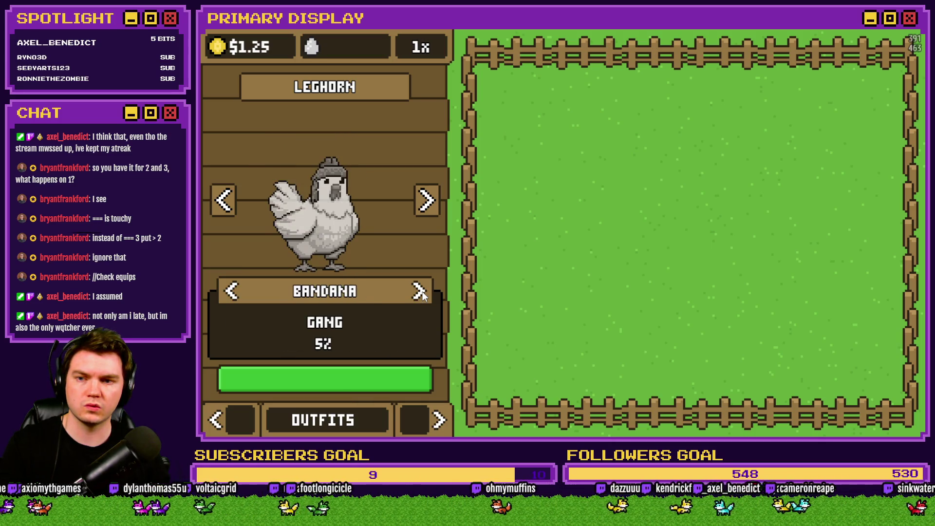
pyautogui.click(420, 292)
pyautogui.click(420, 291)
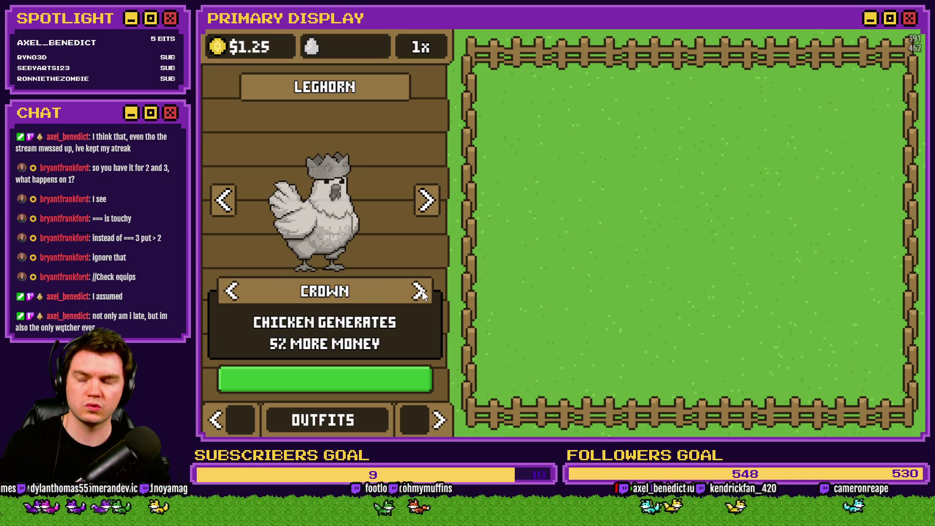
# Step the cosmetic forward to Umbrella and back to Crown, then close the playtest.
pyautogui.click(418, 291)
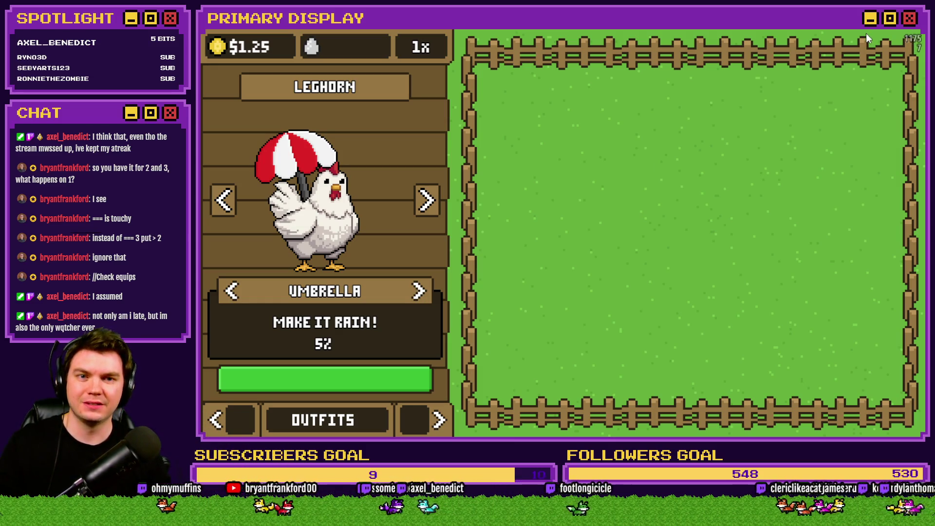
pyautogui.click(232, 294)
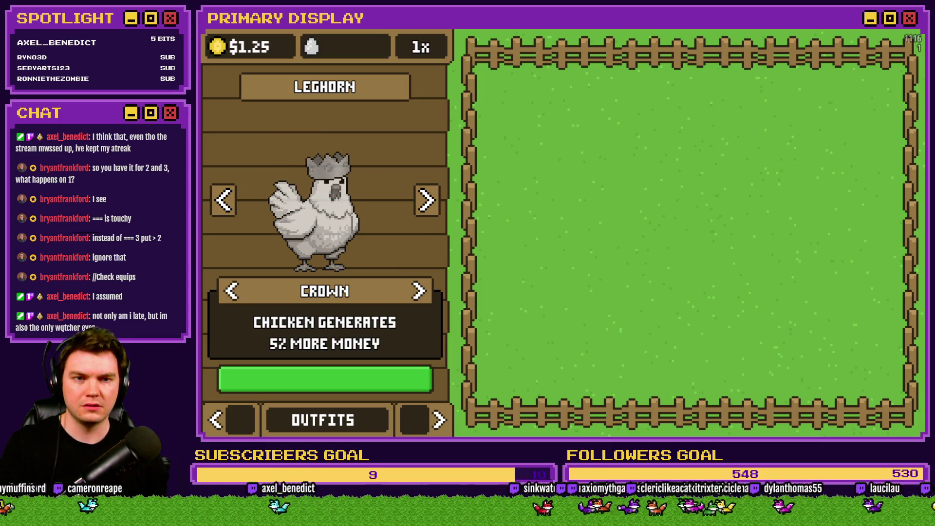
pyautogui.click(912, 29)
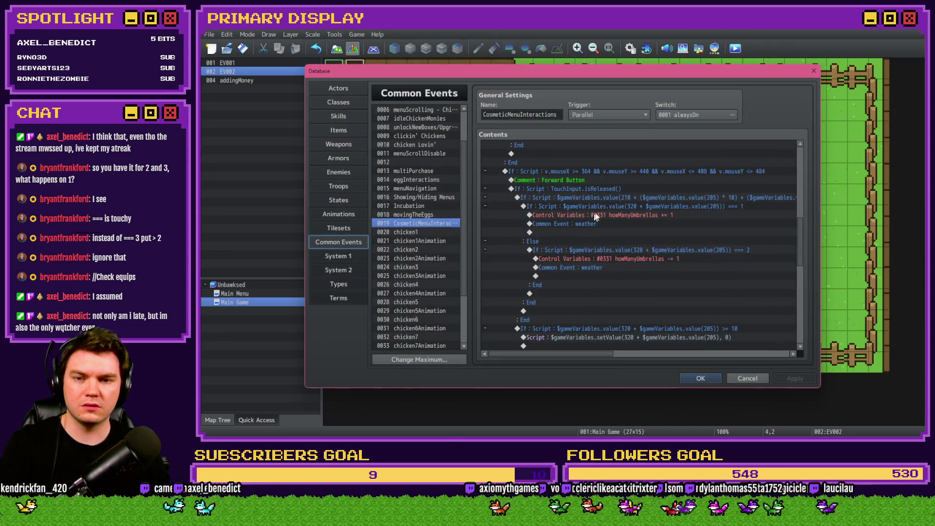
# Insert a Flash Screen command back into the umbrella block.
pyautogui.click(610, 205)
pyautogui.press('Insert')
pyautogui.click(682, 140)
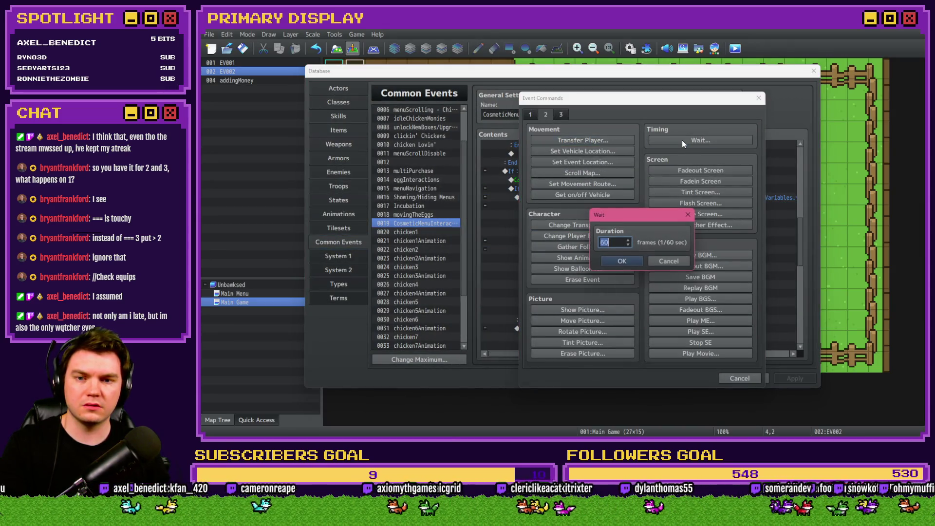
pyautogui.click(685, 263)
pyautogui.click(706, 205)
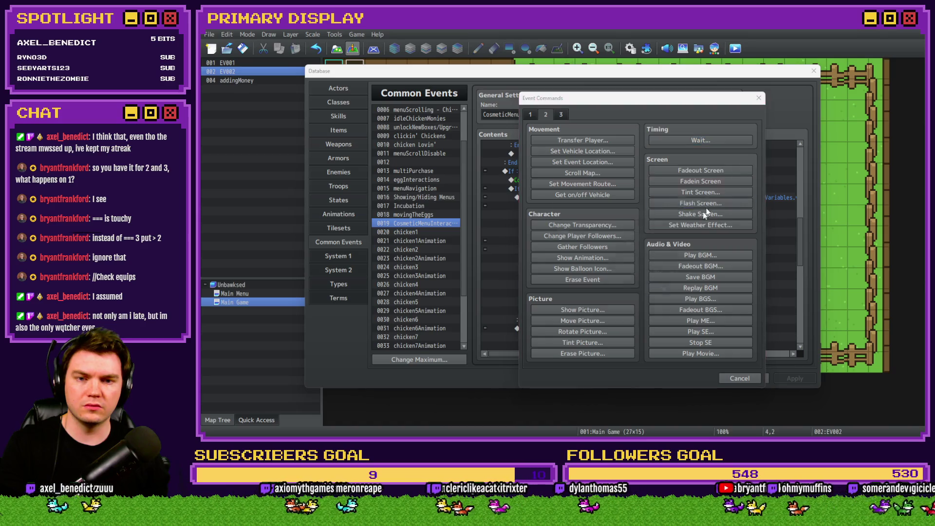
pyautogui.click(660, 297)
# Close the database, save the project and launch a new playtest.
pyautogui.click(688, 380)
pyautogui.click(735, 48)
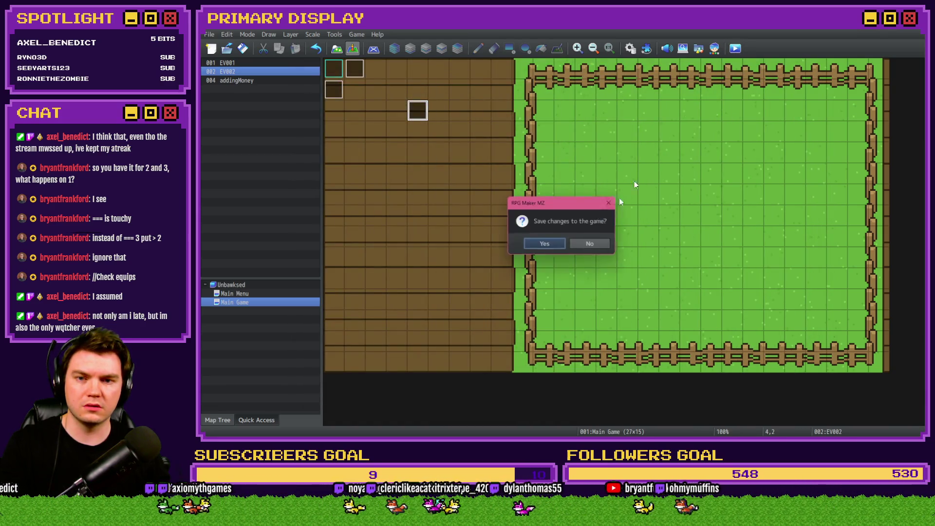
pyautogui.click(547, 243)
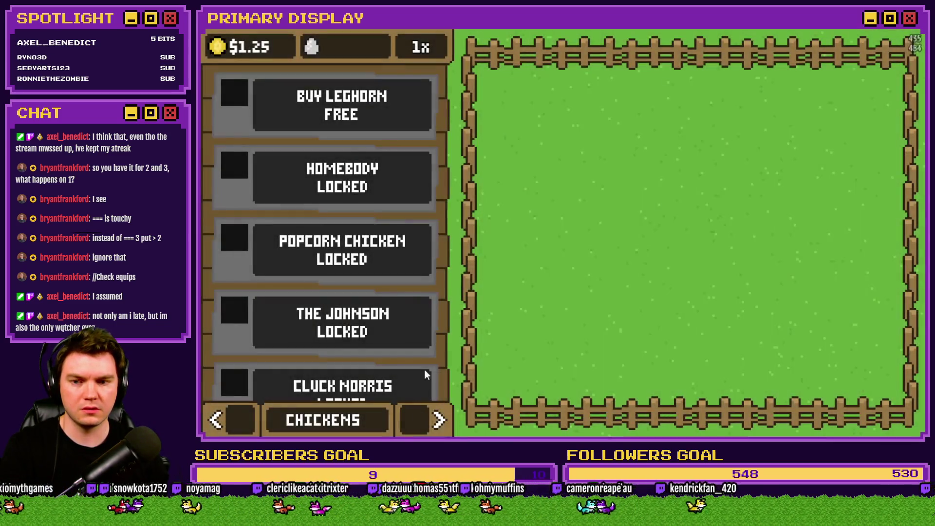
# On the shop's Outfits page, cycle the Leghorn's cosmetic from Crown to Umbrella.
pyautogui.click(422, 424)
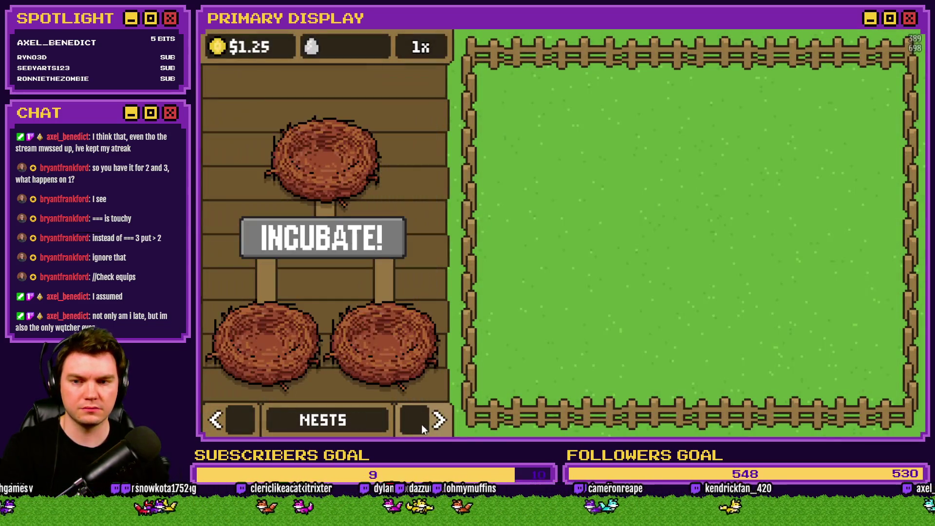
pyautogui.click(422, 424)
pyautogui.click(418, 292)
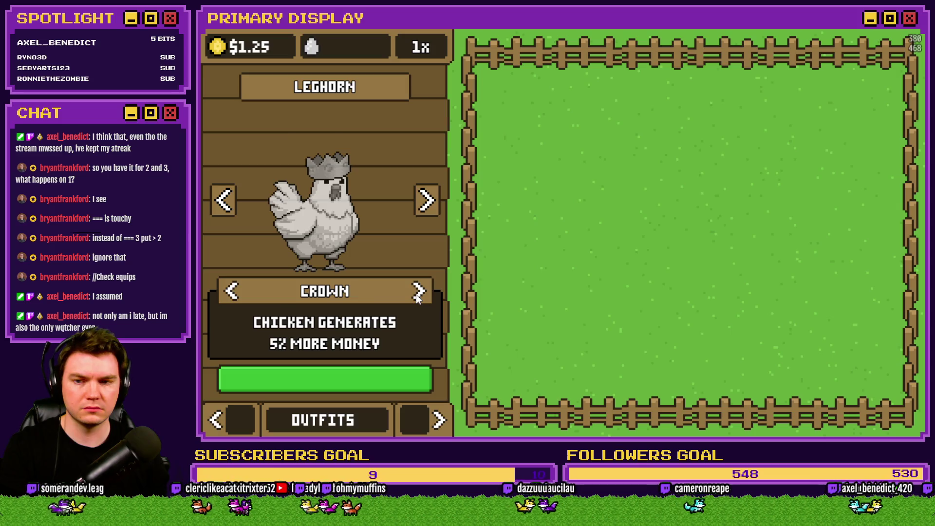
pyautogui.click(417, 291)
# Check variable 0321 chicken1CosmeticEquip in the F9 debug list, where it reads 2.
pyautogui.press('F9')
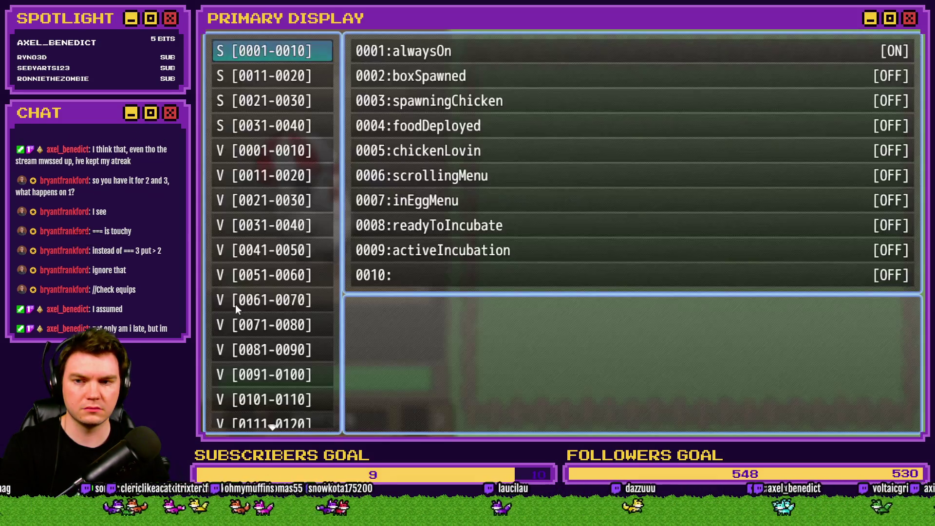
pyautogui.scroll(-5, 261, 346)
pyautogui.scroll(-10, 261, 345)
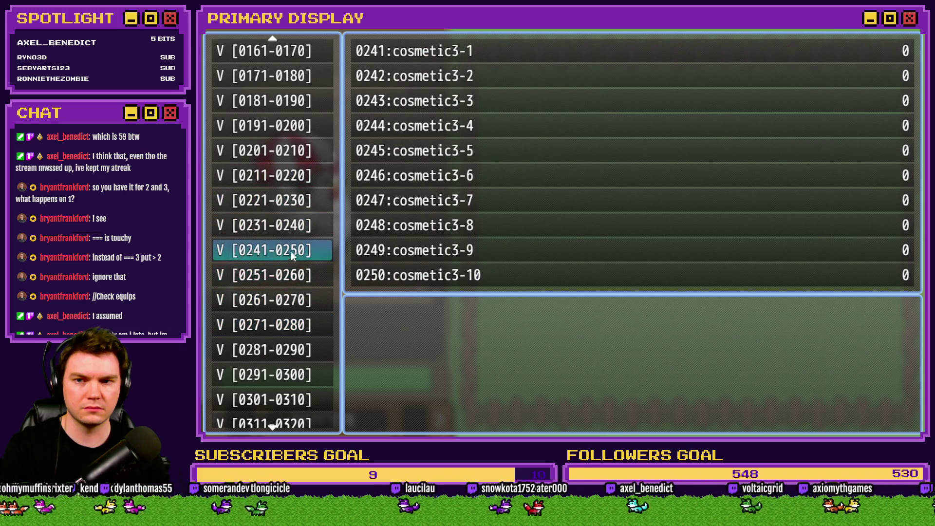
pyautogui.scroll(-5, 294, 304)
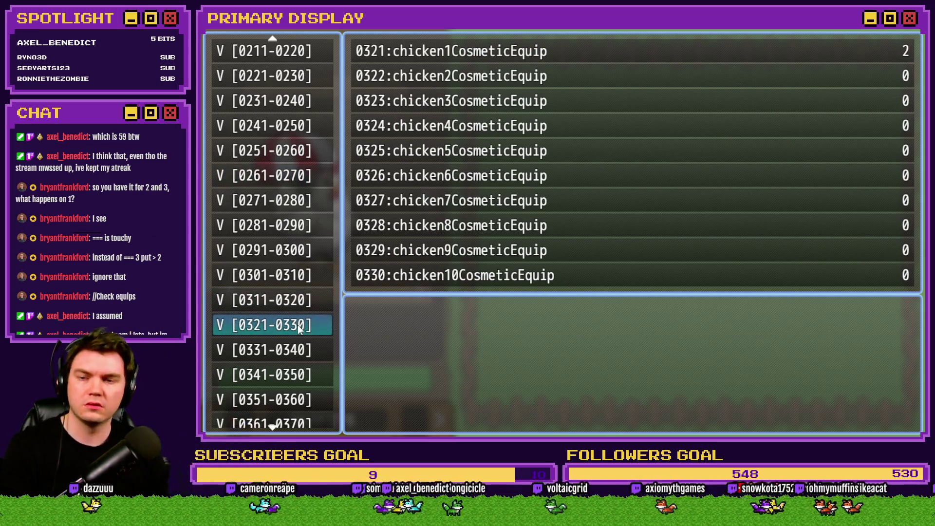
pyautogui.press('Escape')
# Advance to the next cosmetic, confirm 0321 now reads 3, and close the playtest.
pyautogui.press('Right')
pyautogui.press('F9')
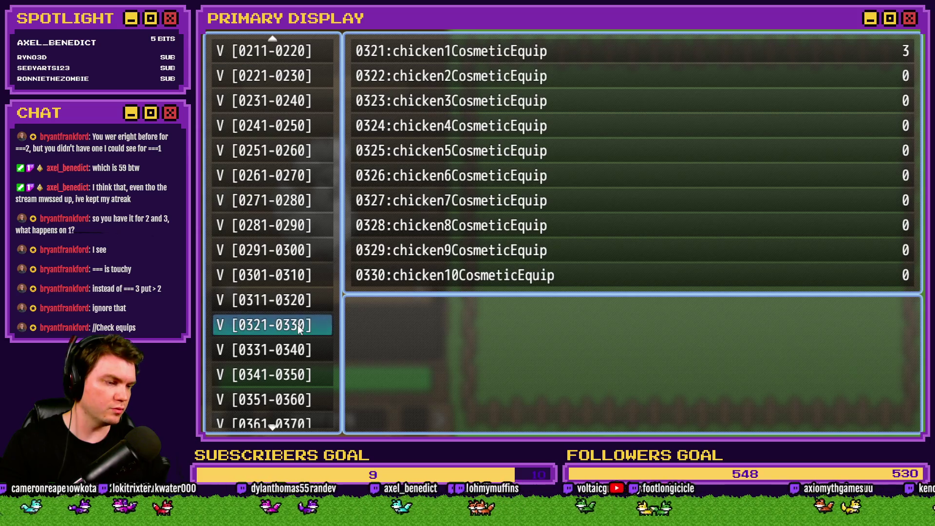
pyautogui.hotkey('alt', 'F4')
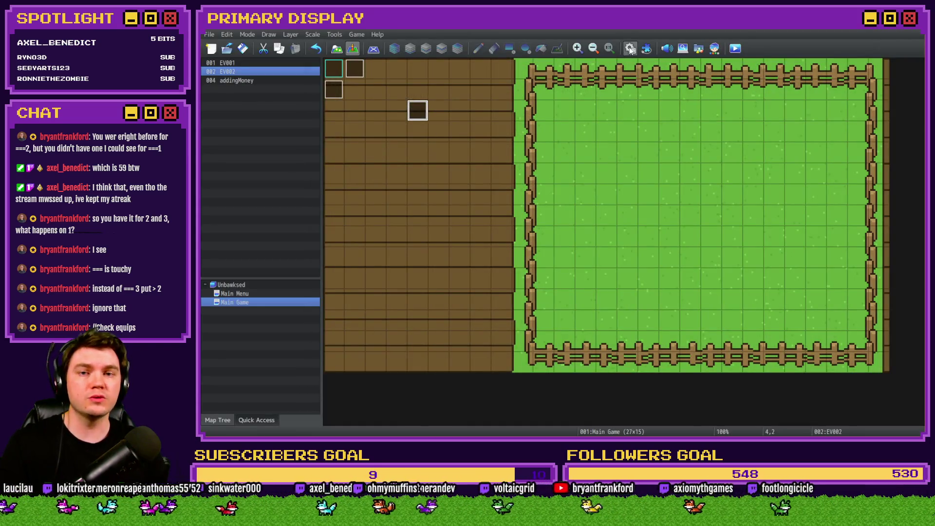
# In the Database's CosmeticMenuInteractions event, make the first umbrella condition check === 2.
pyautogui.click(630, 48)
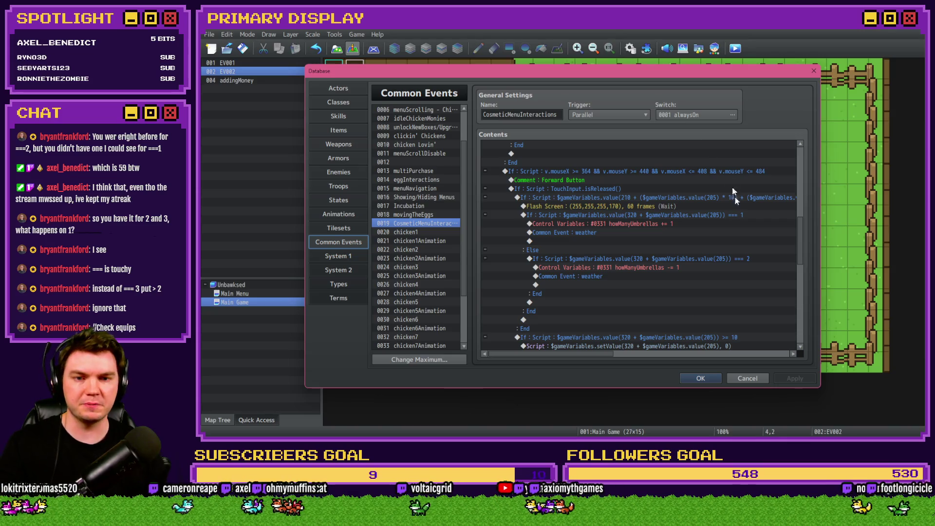
pyautogui.doubleClick(728, 220)
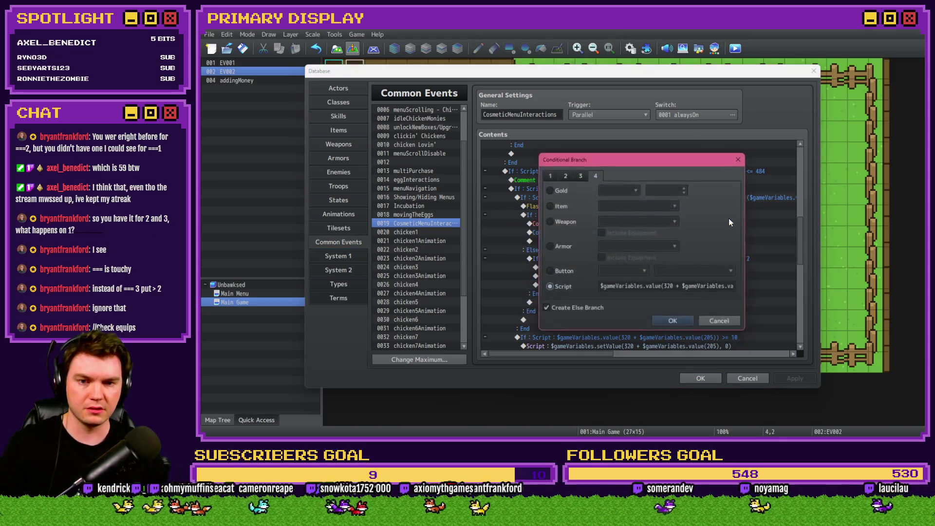
pyautogui.moveTo(706, 287); pyautogui.dragTo(732, 287)
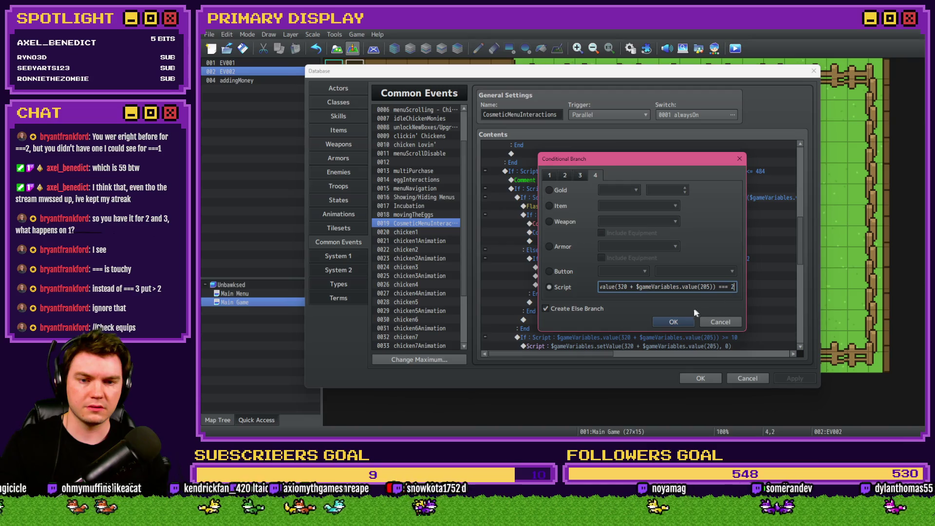
pyautogui.click(682, 322)
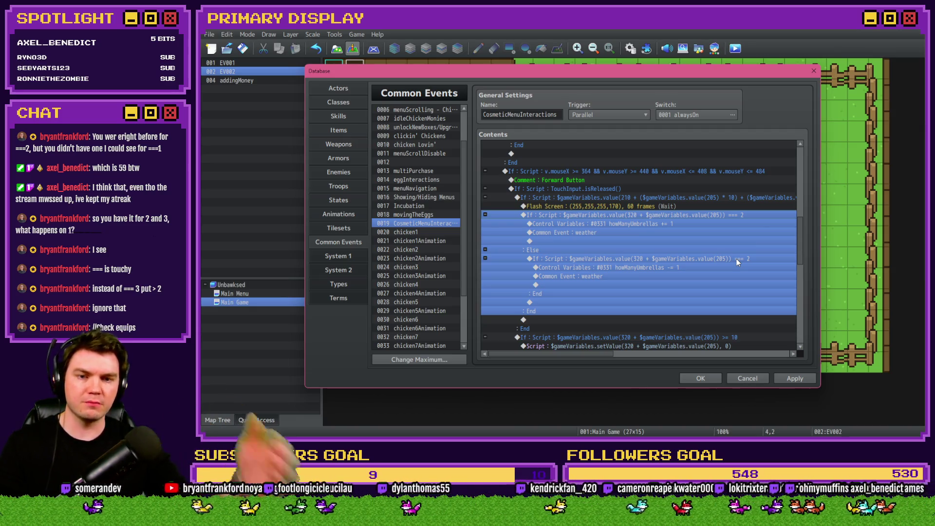
# Change the else-branch umbrella condition's comparison to === 3.
pyautogui.doubleClick(737, 259)
pyautogui.moveTo(714, 287); pyautogui.dragTo(736, 291)
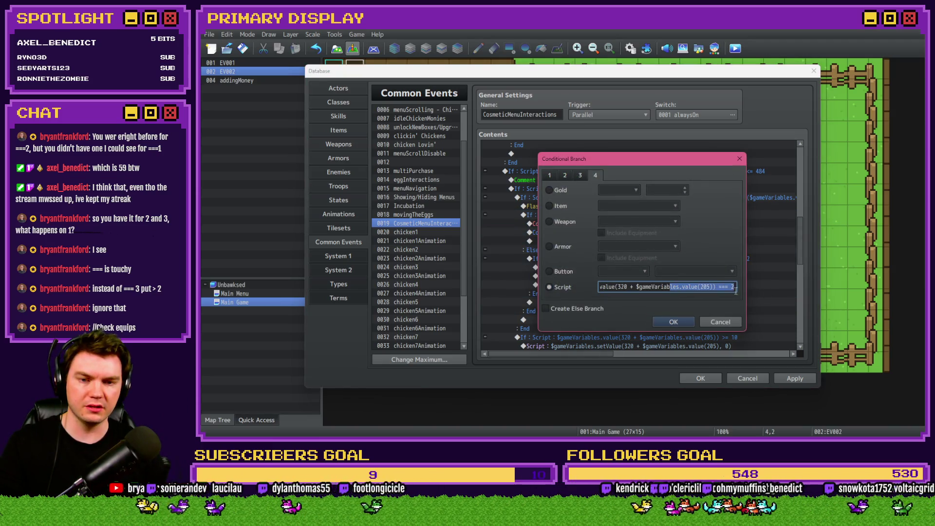
pyautogui.write('3')
pyautogui.click(682, 319)
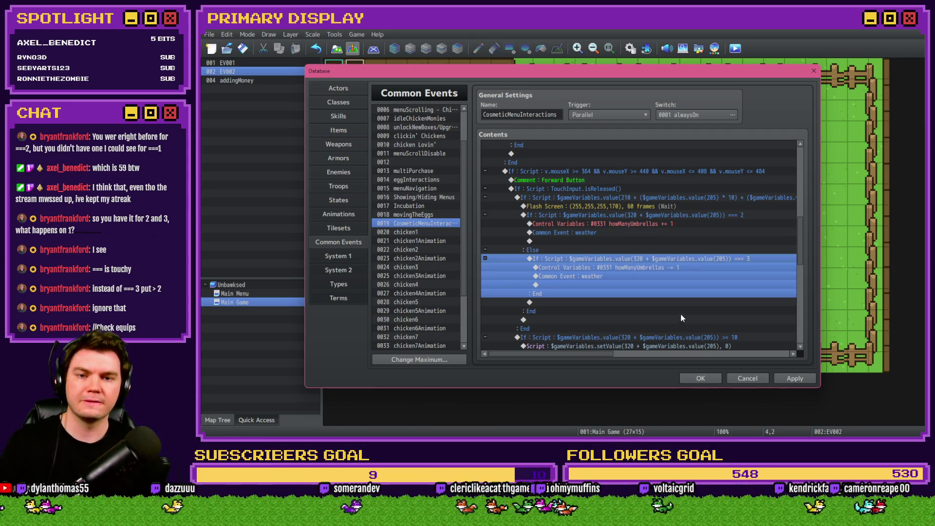
# Replace the Flash Screen command with a new 60-frame white flash, then close the Database with OK.
pyautogui.click(669, 208)
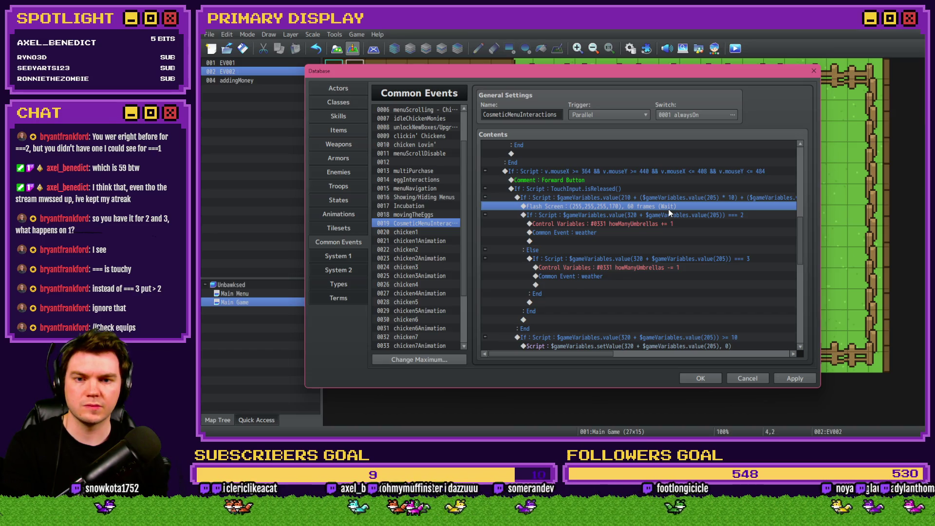
pyautogui.press('Delete')
pyautogui.click(688, 198)
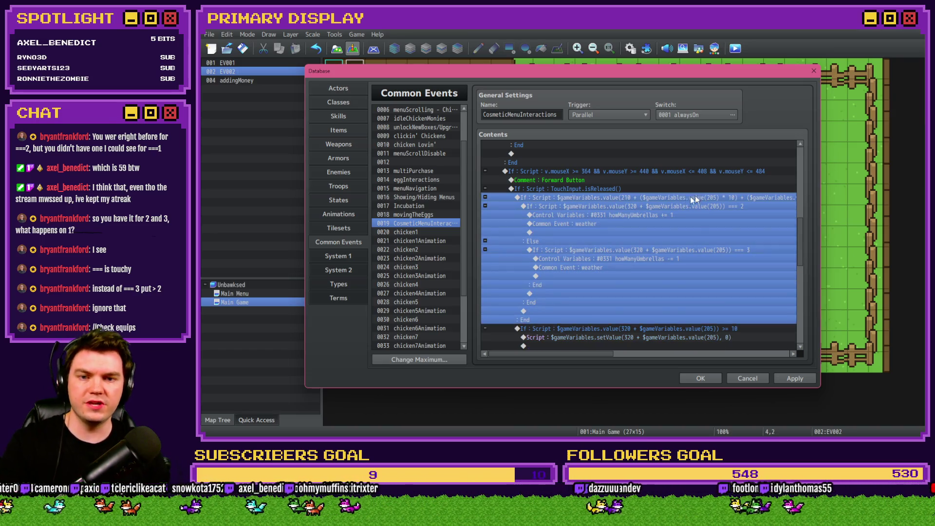
pyautogui.moveTo(585, 360)
pyautogui.mouseDown()
pyautogui.moveTo(687, 357)
pyautogui.moveTo(647, 362)
pyautogui.moveTo(618, 335)
pyautogui.mouseUp()
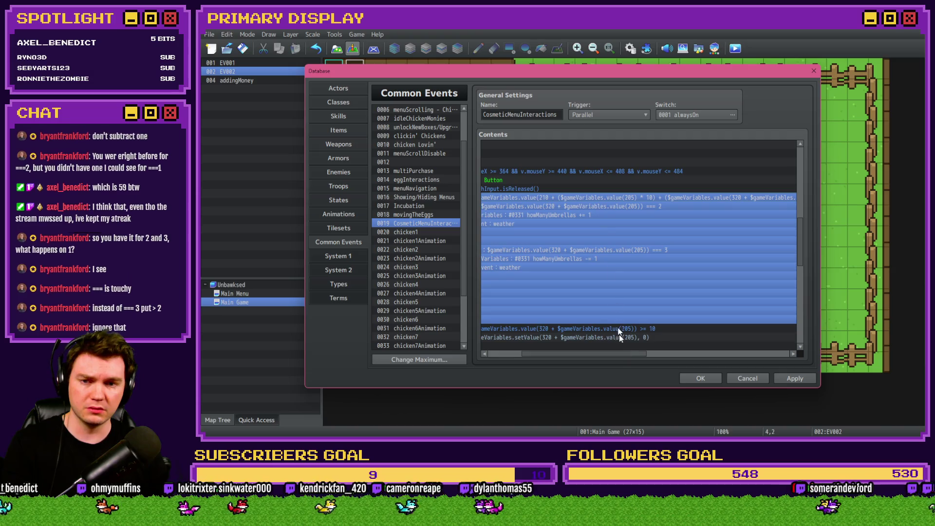
pyautogui.doubleClick(603, 198)
pyautogui.click(687, 204)
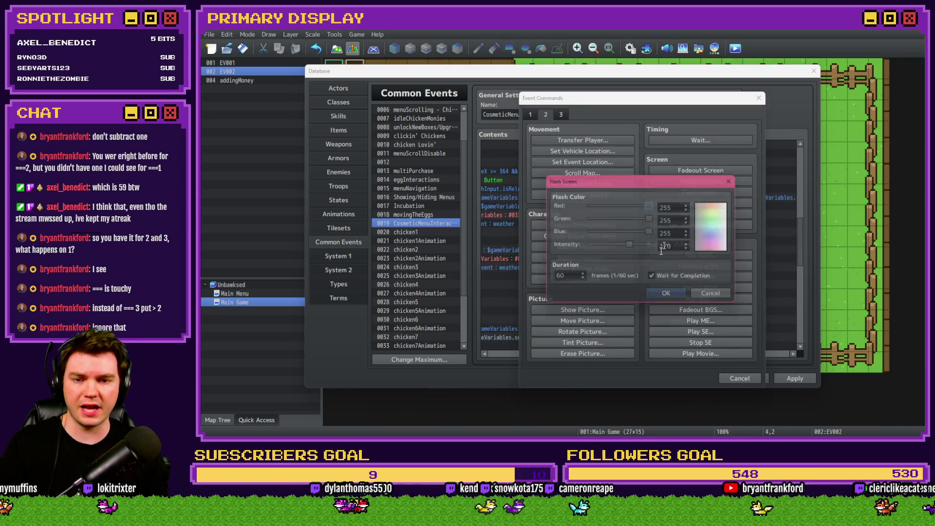
pyautogui.click(664, 296)
pyautogui.click(684, 378)
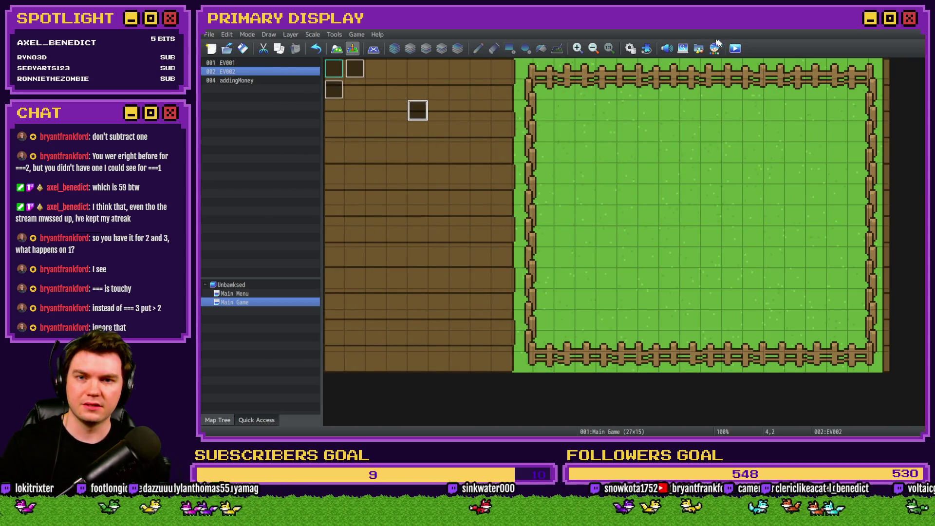
pyautogui.click(734, 48)
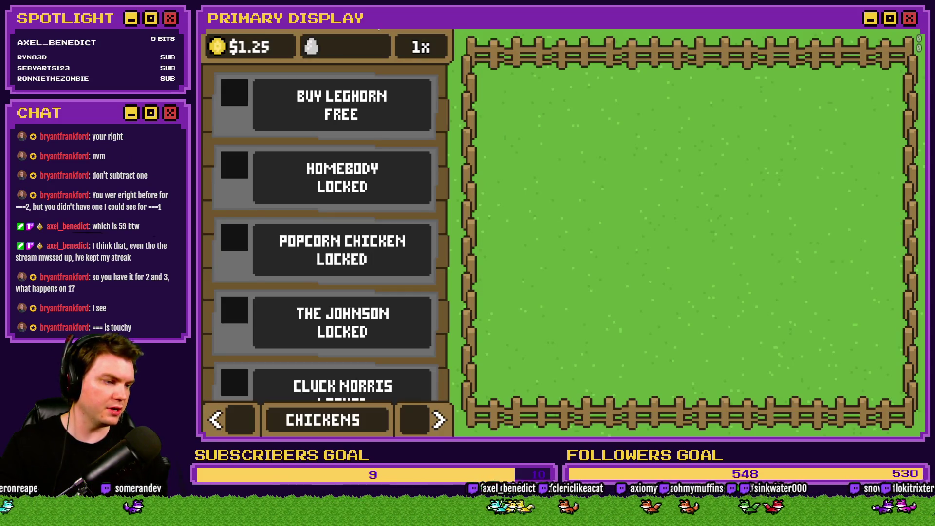
pyautogui.click(425, 421)
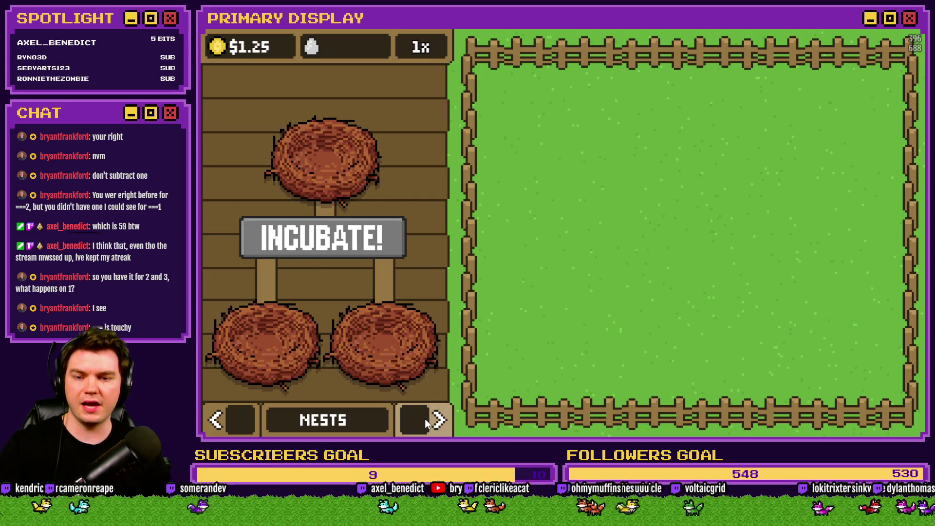
pyautogui.click(425, 418)
pyautogui.click(420, 294)
pyautogui.click(420, 294)
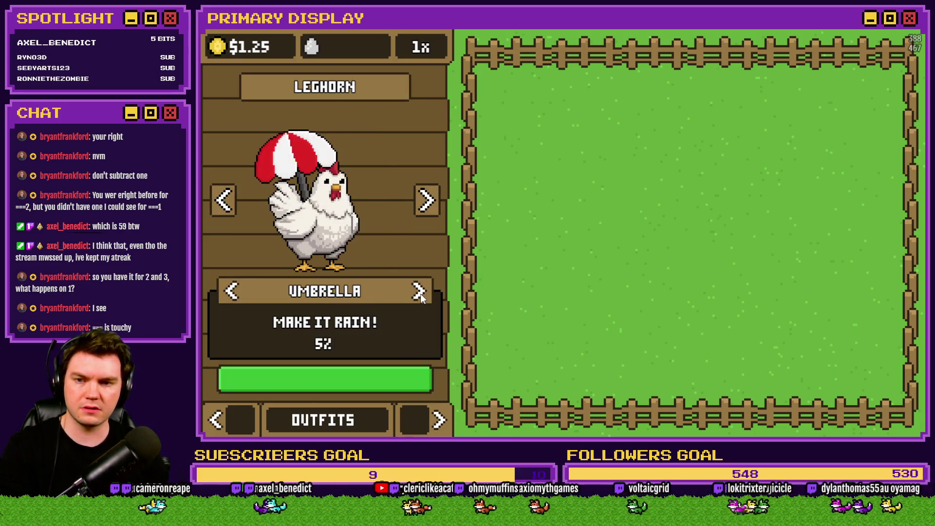
pyautogui.press('F9')
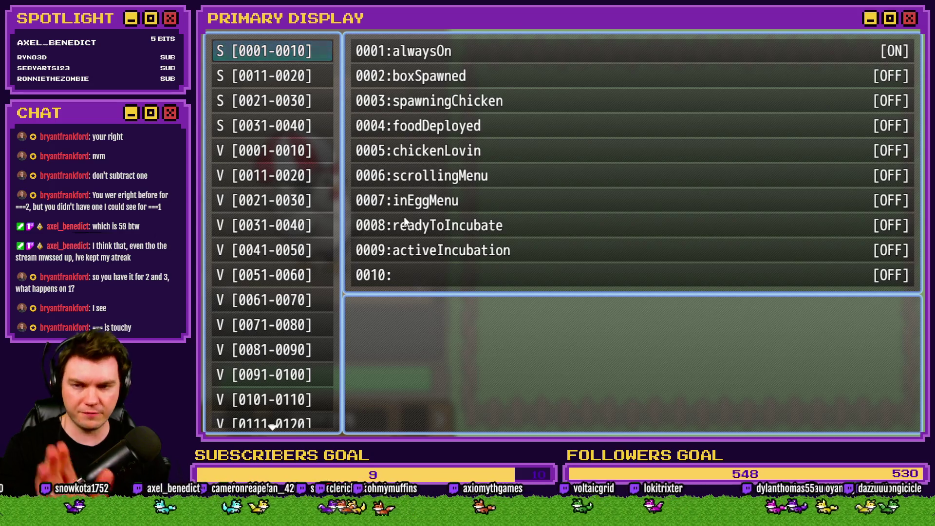
pyautogui.hotkey('alt', 'F4')
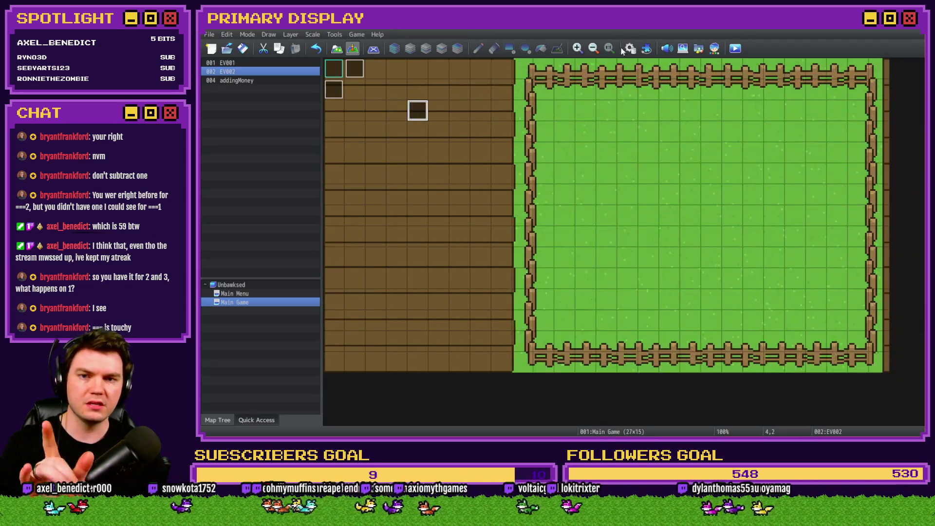
# Inspect the CosmeticMenuInteractions If blocks and Flash Screen line, then return to the game's debug screen.
pyautogui.click(629, 49)
pyautogui.click(640, 207)
pyautogui.click(644, 198)
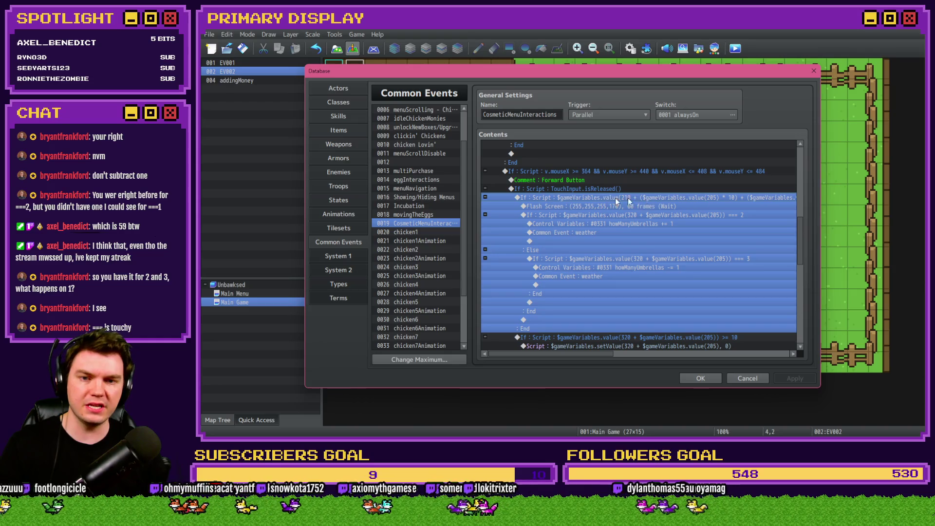
pyautogui.moveTo(589, 353)
pyautogui.mouseDown()
pyautogui.moveTo(682, 357)
pyautogui.moveTo(601, 353)
pyautogui.mouseUp()
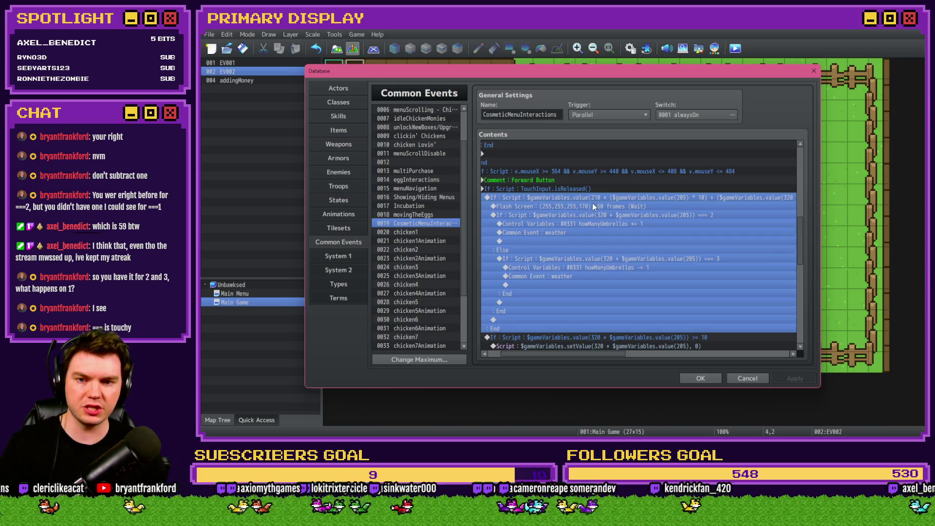
pyautogui.click(593, 205)
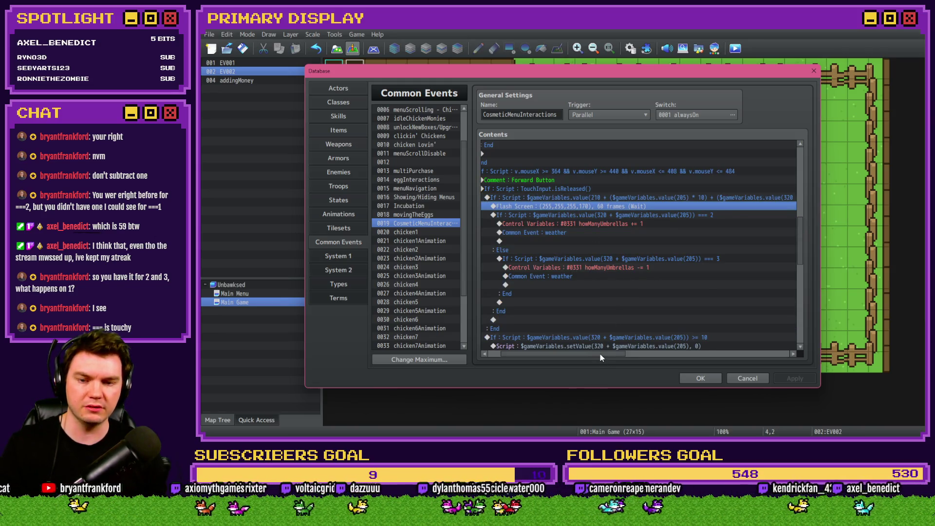
pyautogui.click(647, 215)
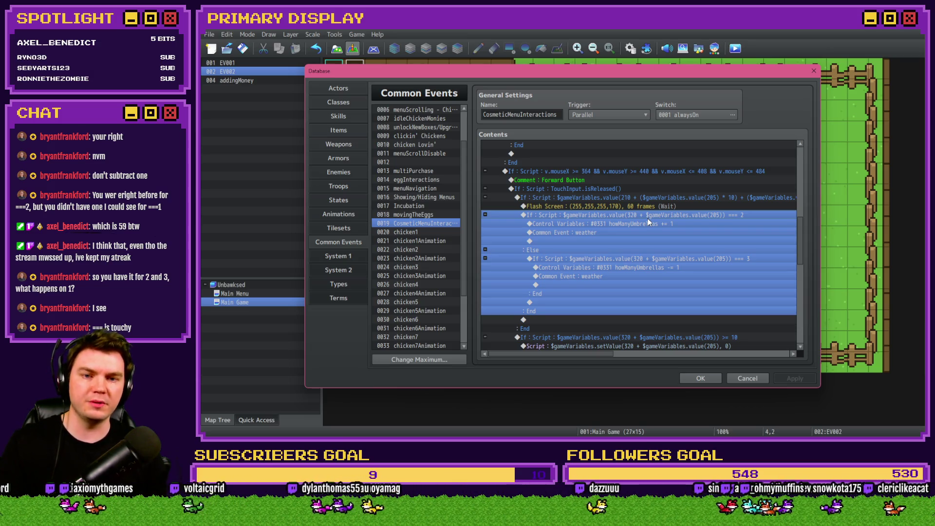
pyautogui.hotkey('alt', 'Tab')
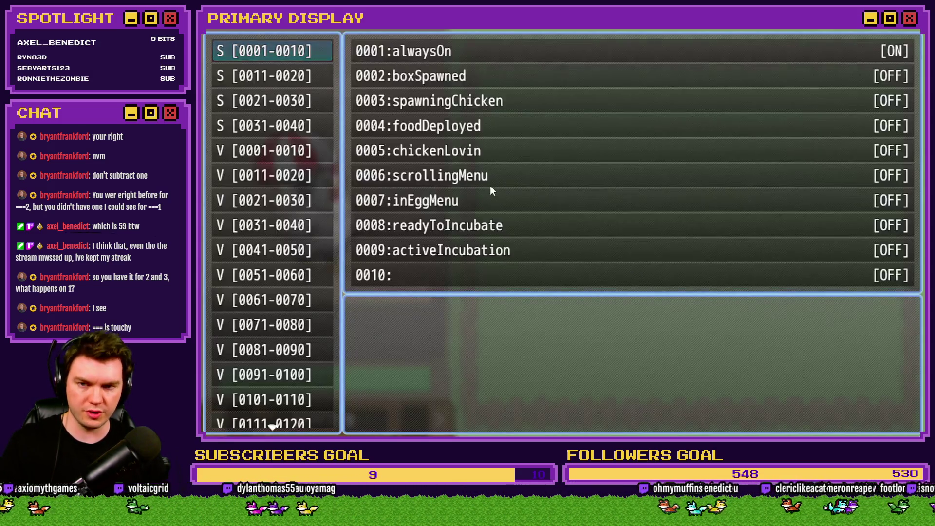
# Scroll the debug list to variables 0321–0330, where chicken1CosmeticEquip reads 2.
pyautogui.scroll(-5, 274, 210)
pyautogui.scroll(-5, 273, 243)
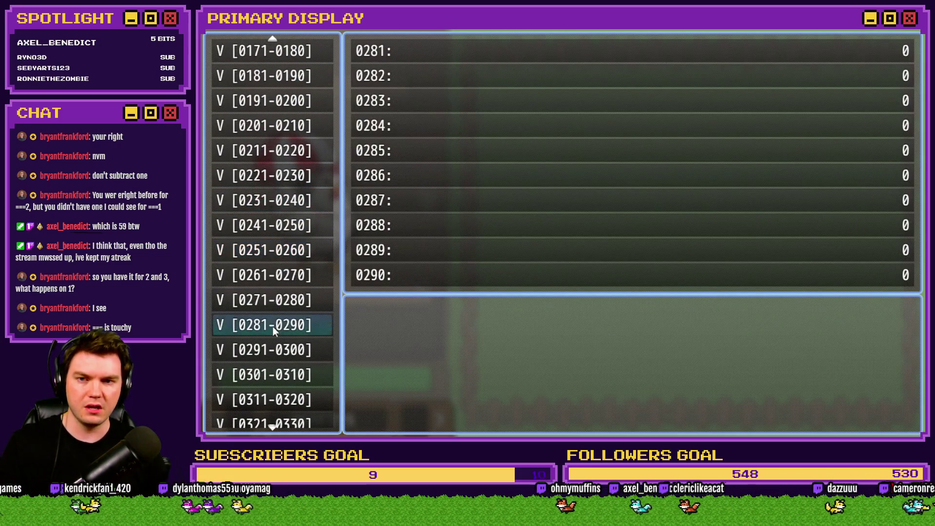
pyautogui.scroll(-2, 266, 356)
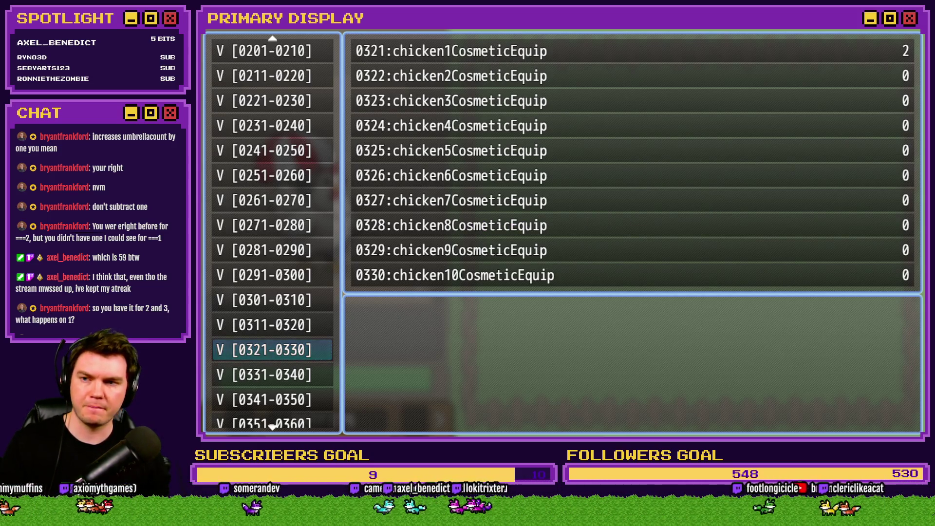
# Restart the game and cycle the chicken's cosmetic from Crown to Umbrella.
pyautogui.press('r')
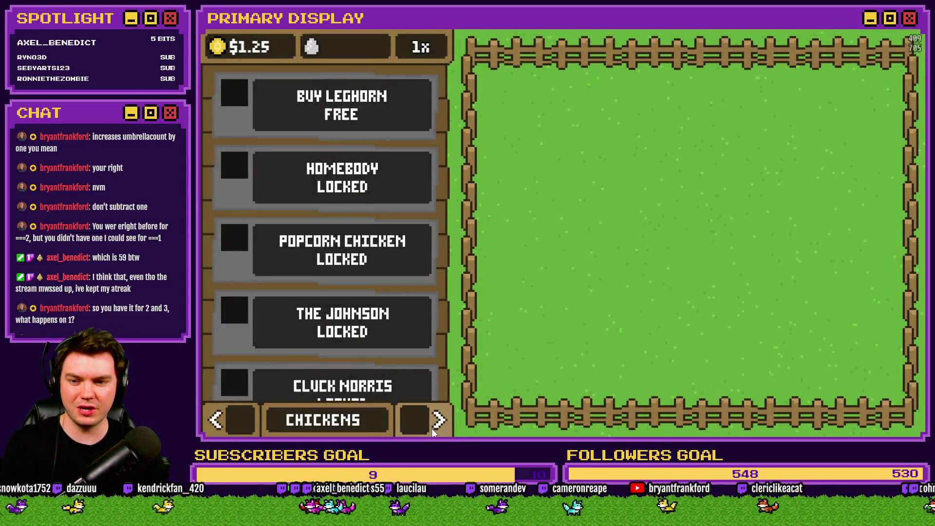
pyautogui.click(437, 423)
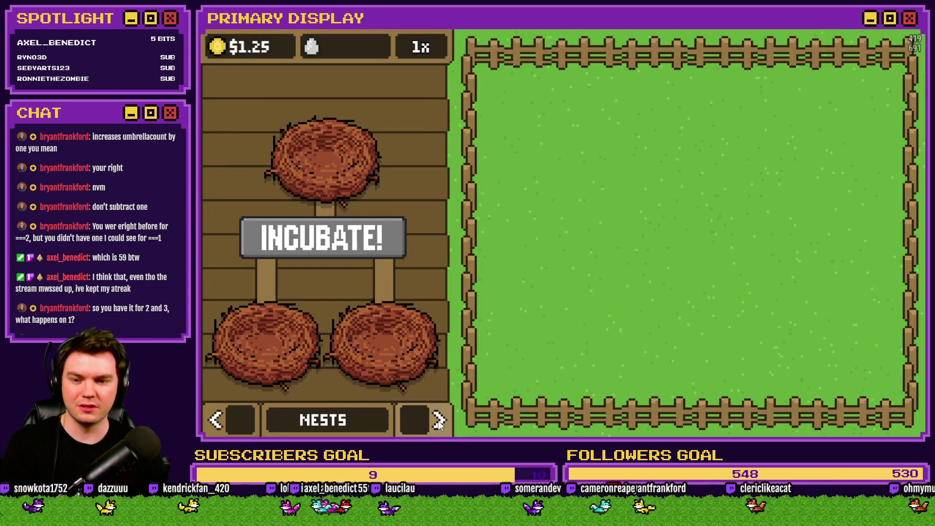
pyautogui.click(436, 424)
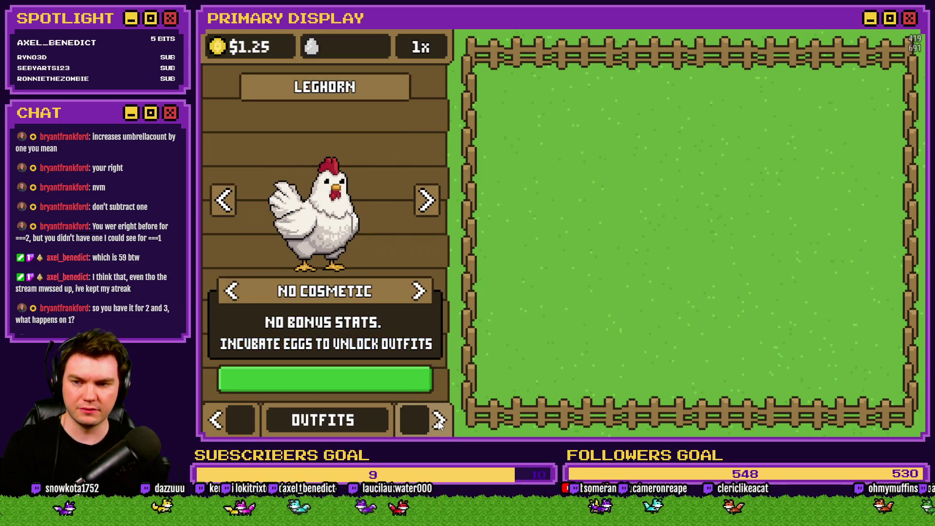
pyautogui.click(419, 291)
pyautogui.click(418, 291)
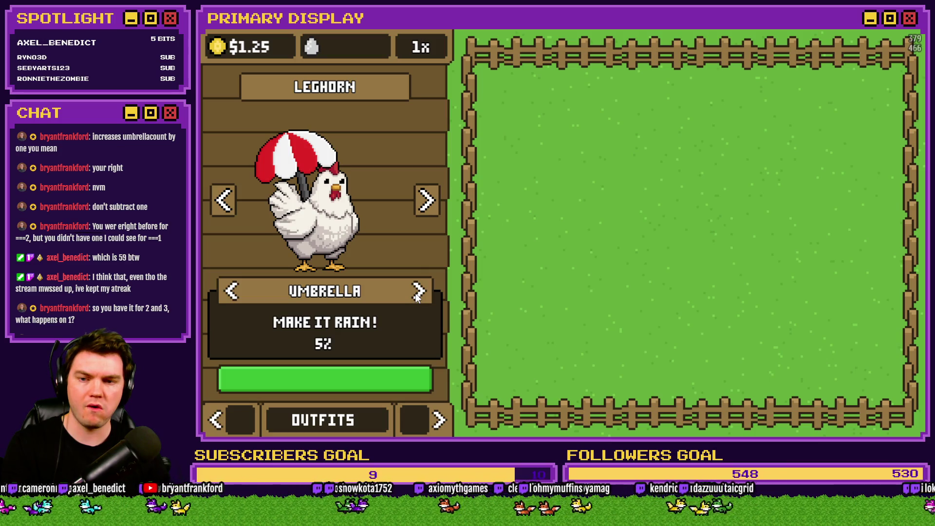
# Check variables 0321–0330 in the F9 debug screen, then end the playtest and open the Database.
pyautogui.press('F9')
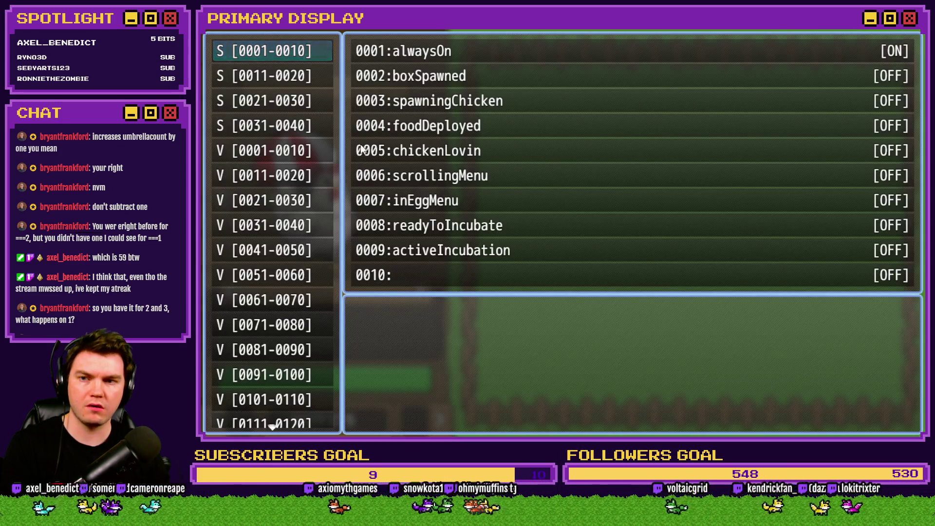
pyautogui.press('pagedown')
pyautogui.press('pagedown')
pyautogui.press('pagedown')
pyautogui.press('Up')
pyautogui.press('Up')
pyautogui.press('Up')
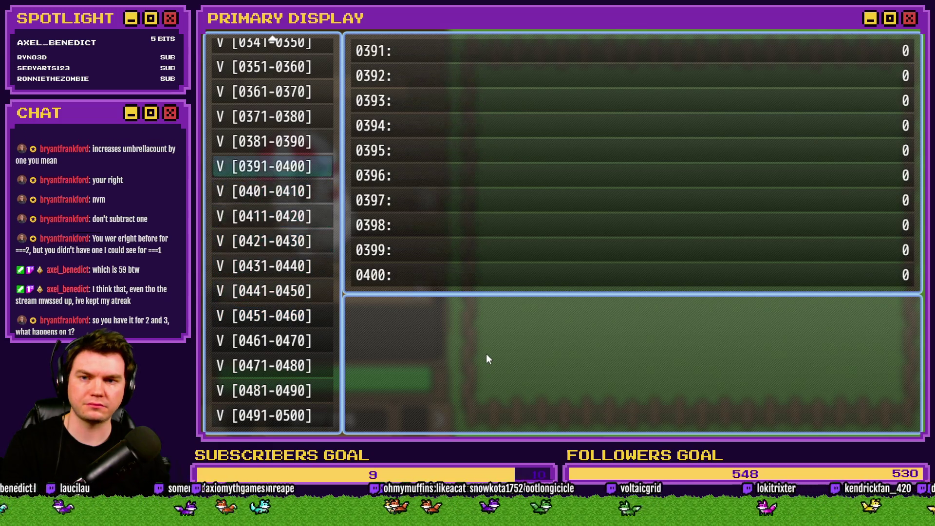
pyautogui.press('Up')
pyautogui.press('Up')
pyautogui.press('Up')
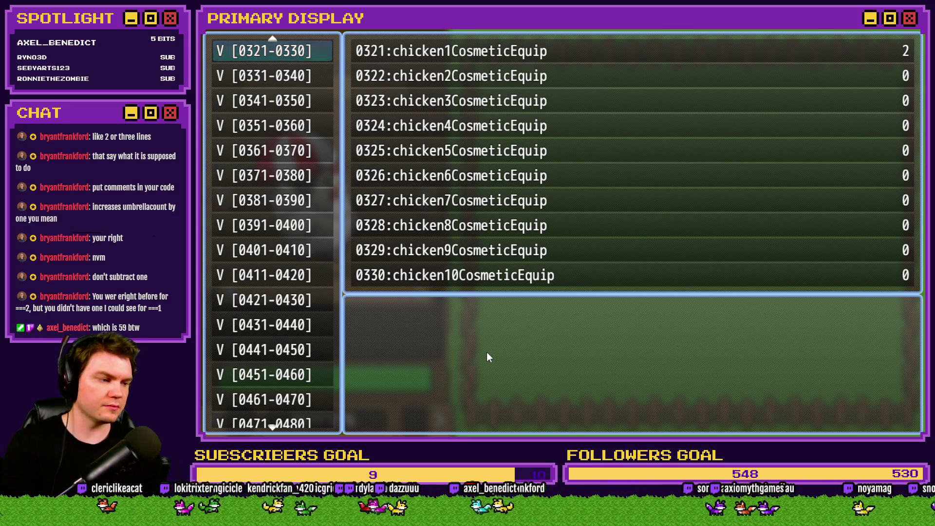
pyautogui.press('Escape')
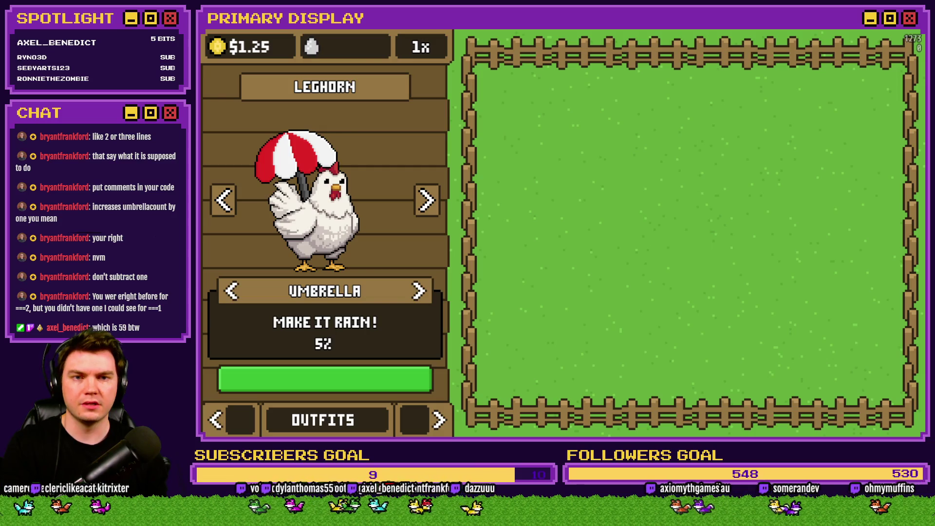
pyautogui.hotkey('alt', 'F4')
pyautogui.press('F9')
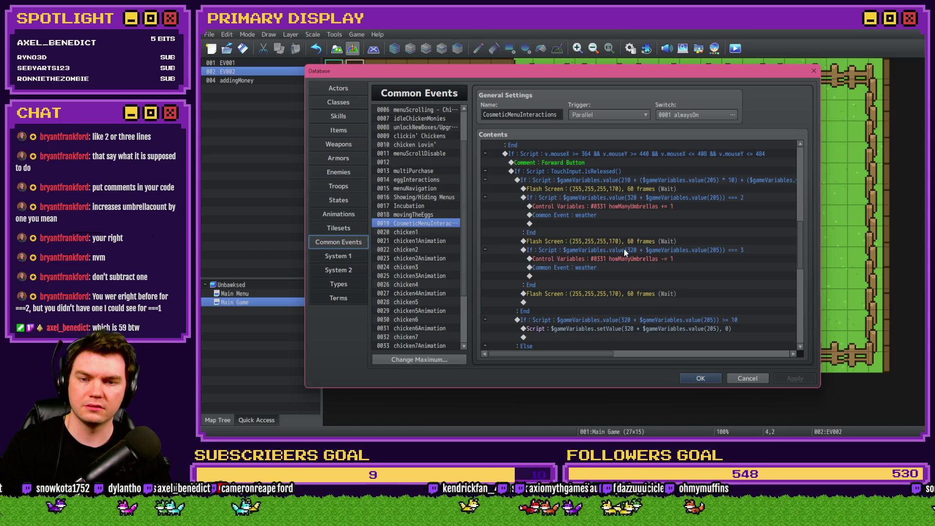
# Review the === 2 branch's script condition without changes, then open the insert-command list at the Flash Screen line.
pyautogui.click(639, 187)
pyautogui.click(633, 198)
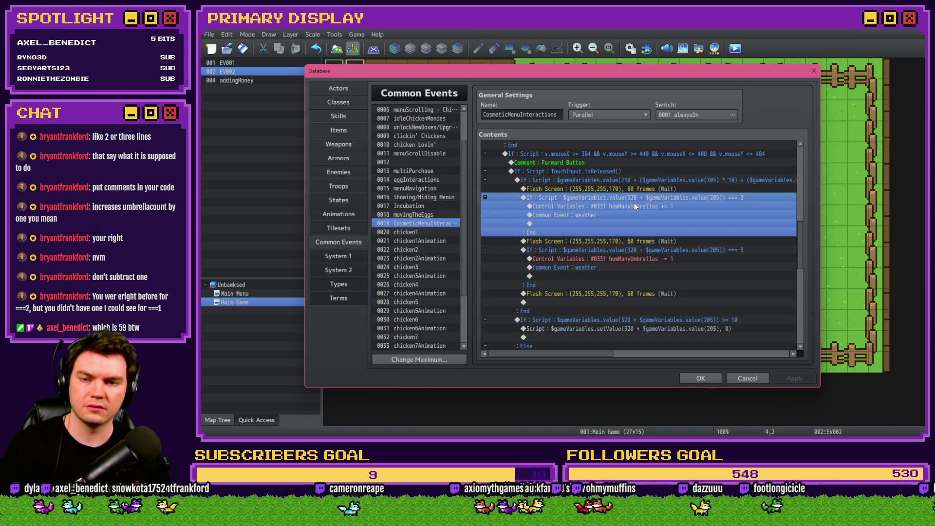
pyautogui.press('Return')
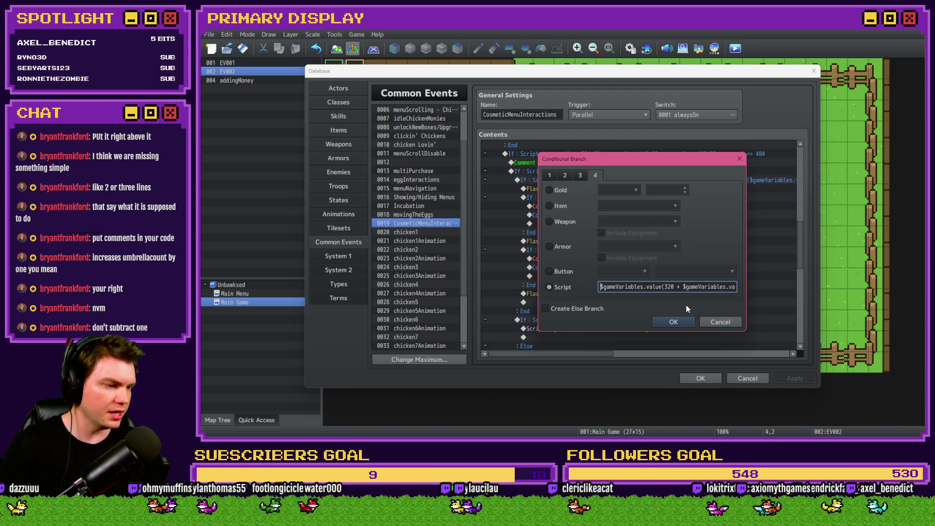
pyautogui.click(701, 320)
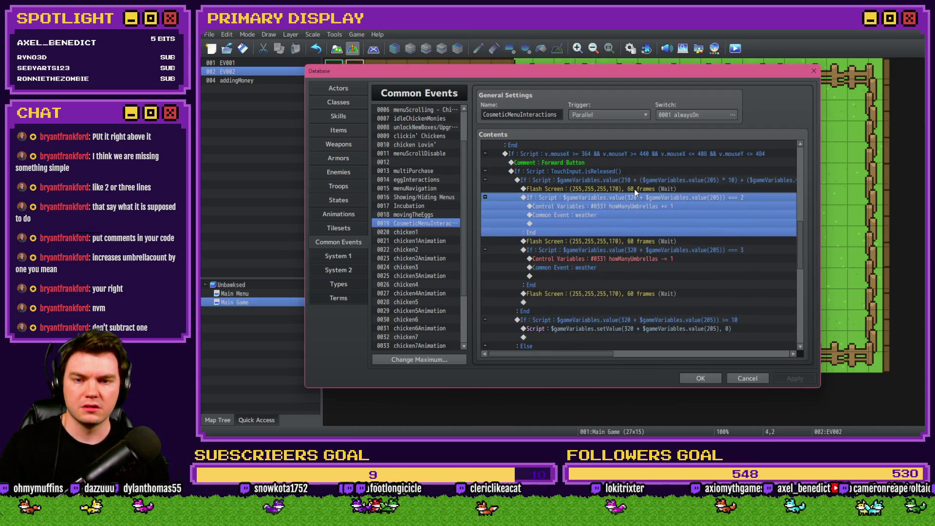
pyautogui.click(636, 198)
pyautogui.click(636, 231)
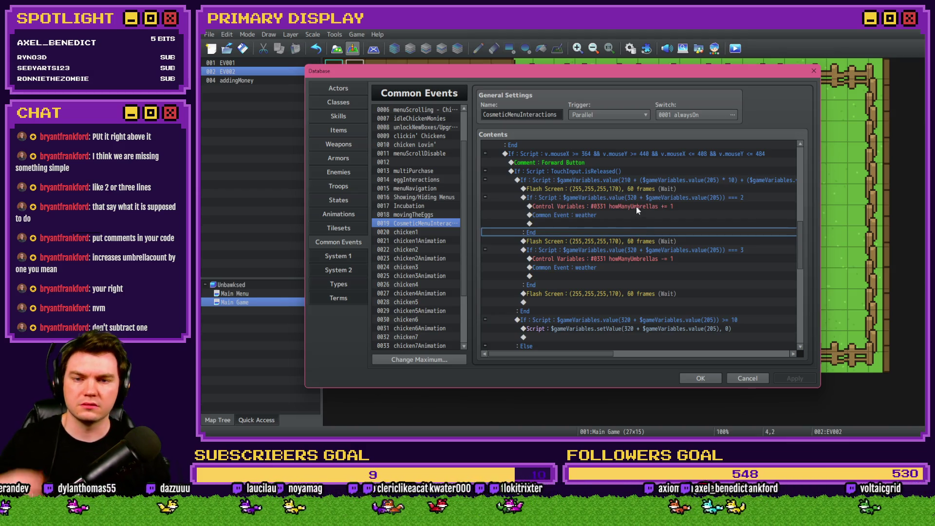
pyautogui.click(635, 189)
pyautogui.press('Insert')
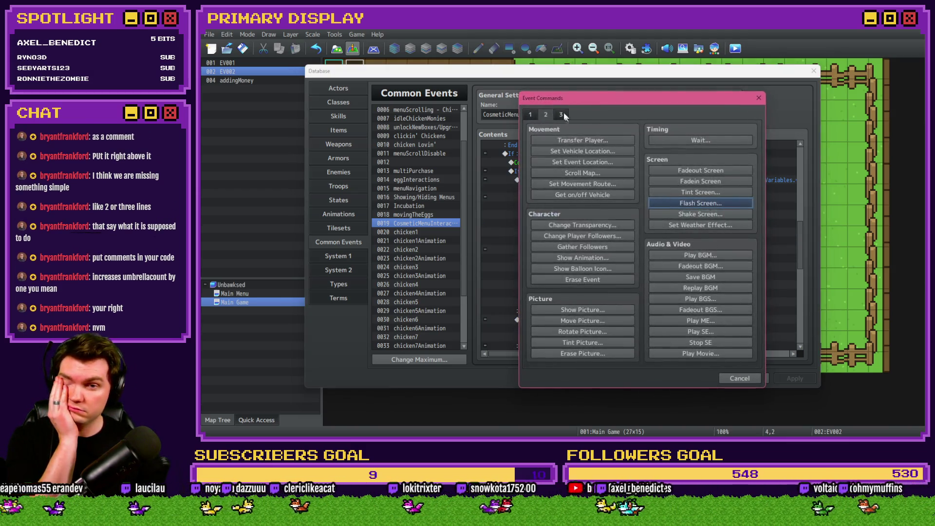
# Start a Script command with console.log, then cancel it without inserting anything.
pyautogui.click(561, 115)
pyautogui.click(689, 341)
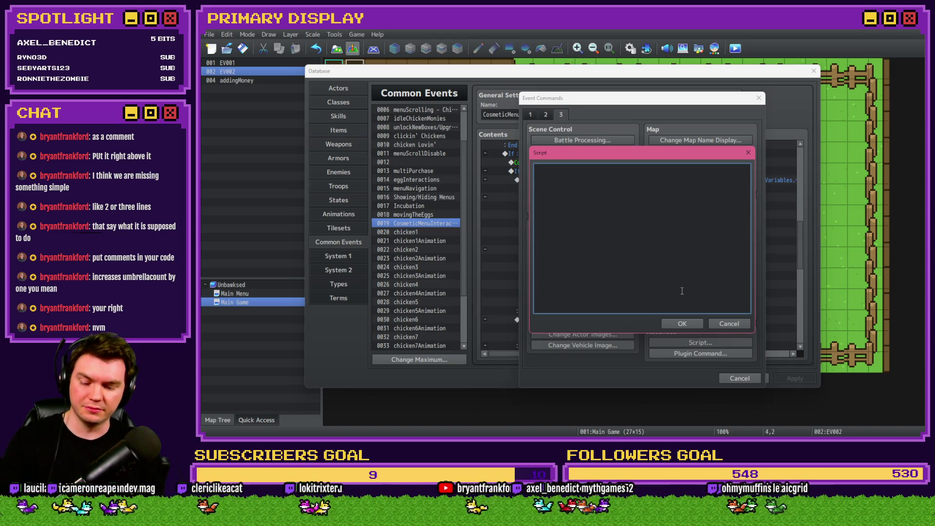
pyautogui.write('console.lo')
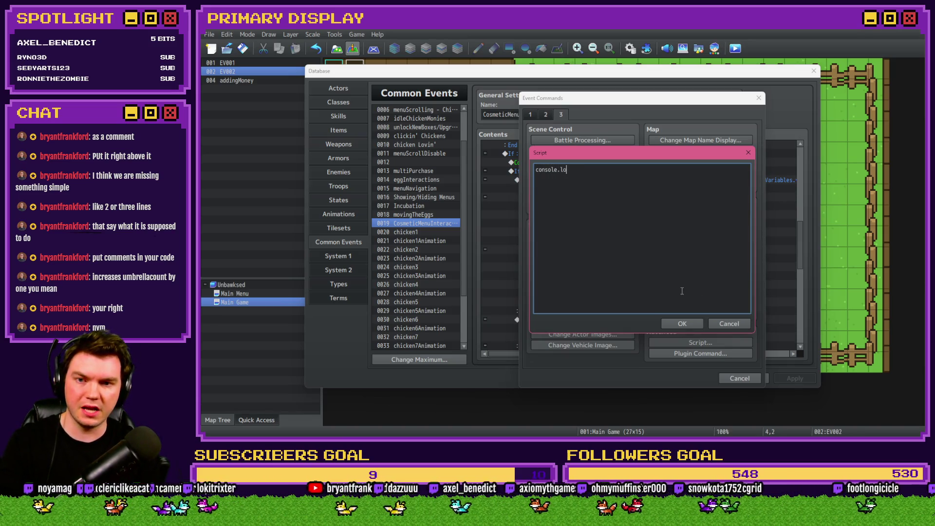
pyautogui.write('g')
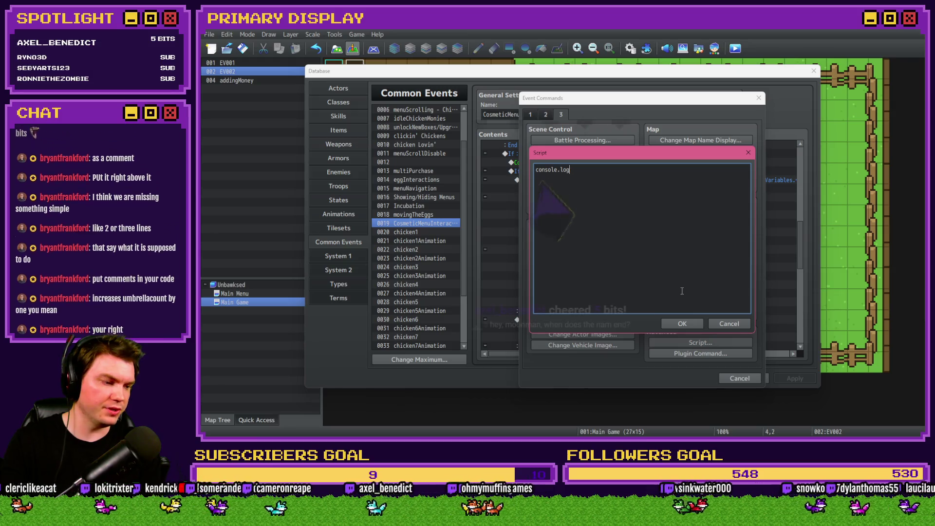
pyautogui.click(731, 322)
pyautogui.click(732, 376)
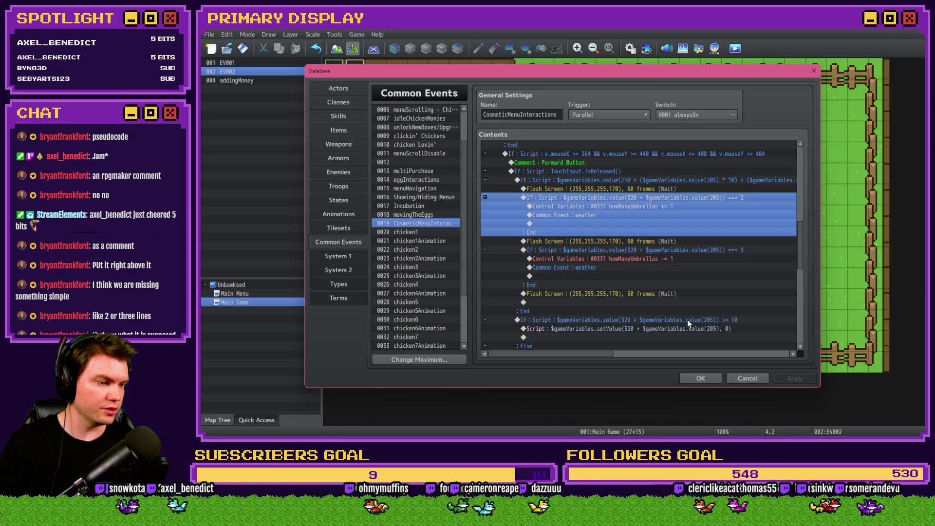
# Reopen the event command list at the Forward Button branch's Flash Screen line, on page 1.
pyautogui.click(575, 199)
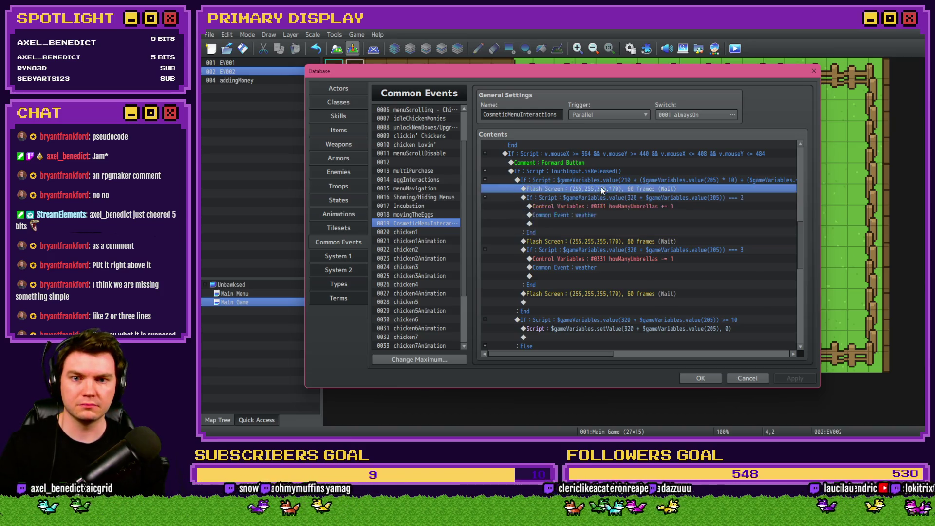
pyautogui.click(608, 192)
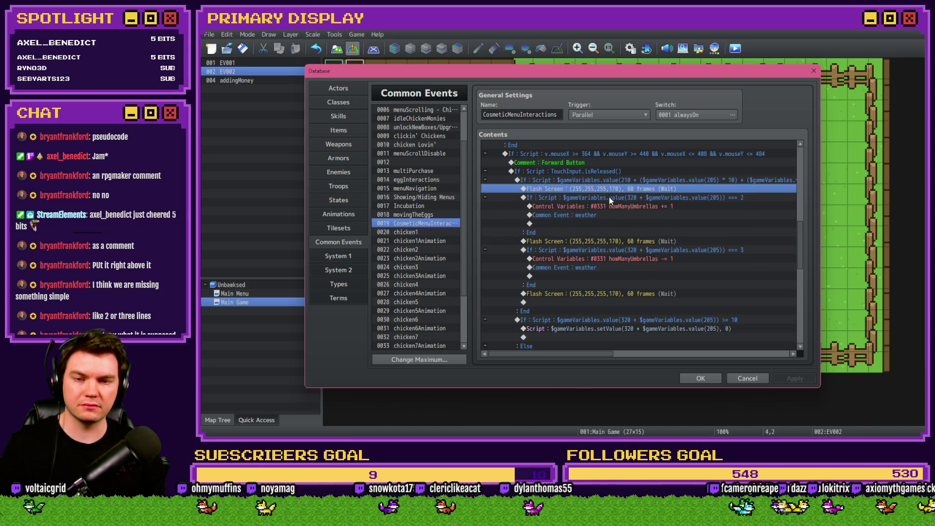
pyautogui.press('Insert')
pyautogui.click(531, 116)
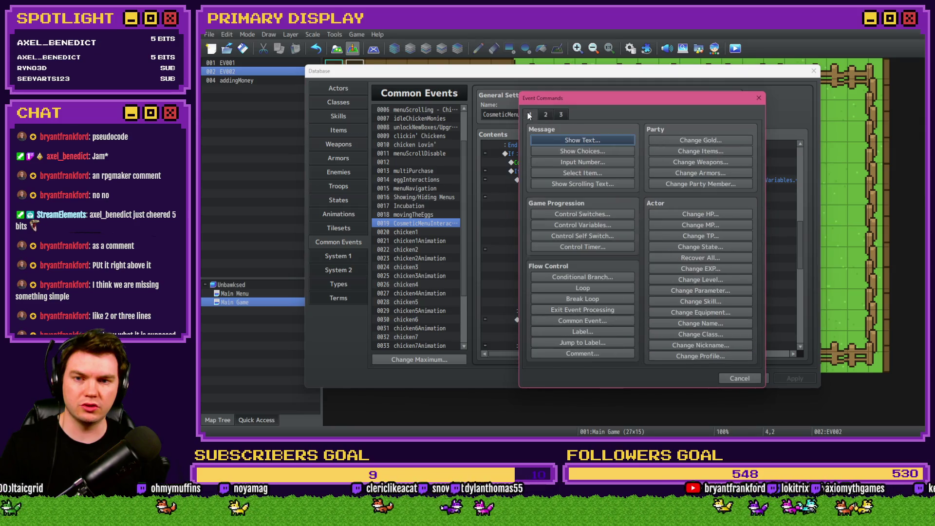
# Add a Comment reading 'test' after the Flash Screen line and select it.
pyautogui.click(578, 351)
pyautogui.write('test')
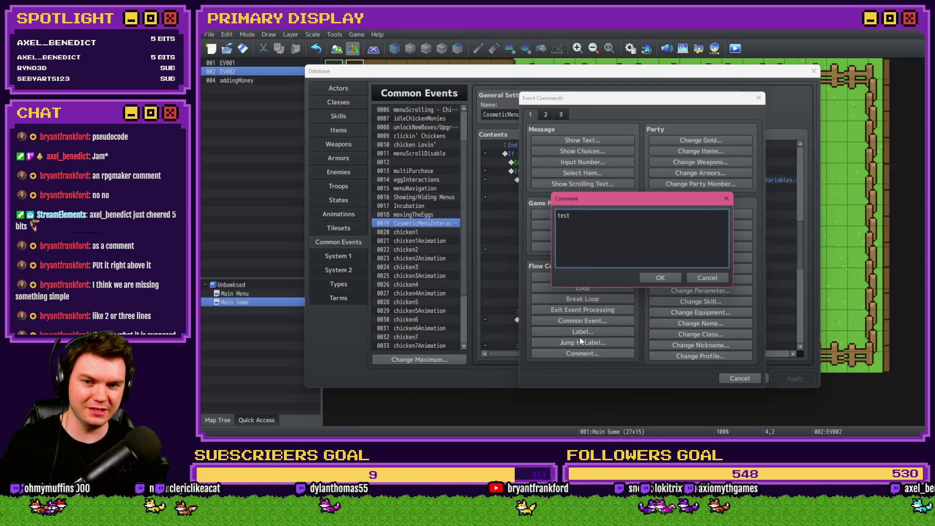
pyautogui.press('Return')
pyautogui.hotkey('ctrl', 'Return')
pyautogui.click(609, 191)
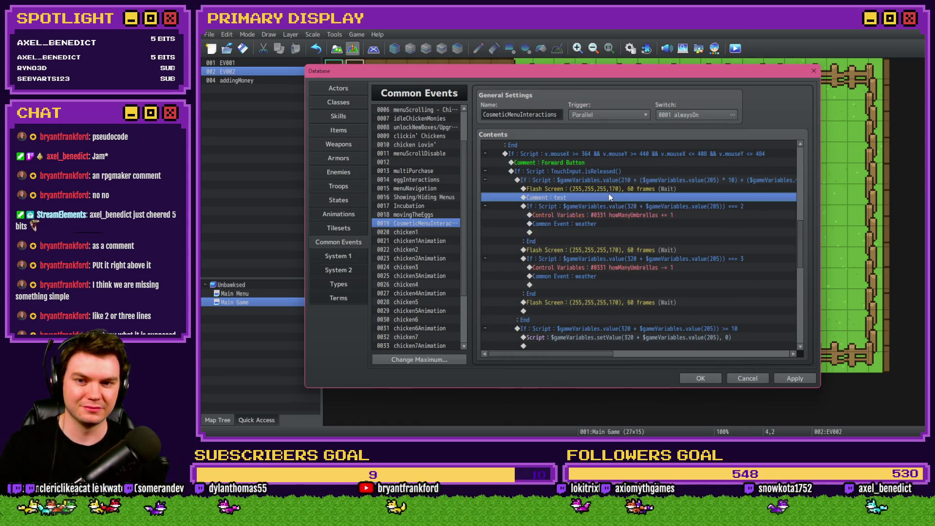
pyautogui.click(608, 198)
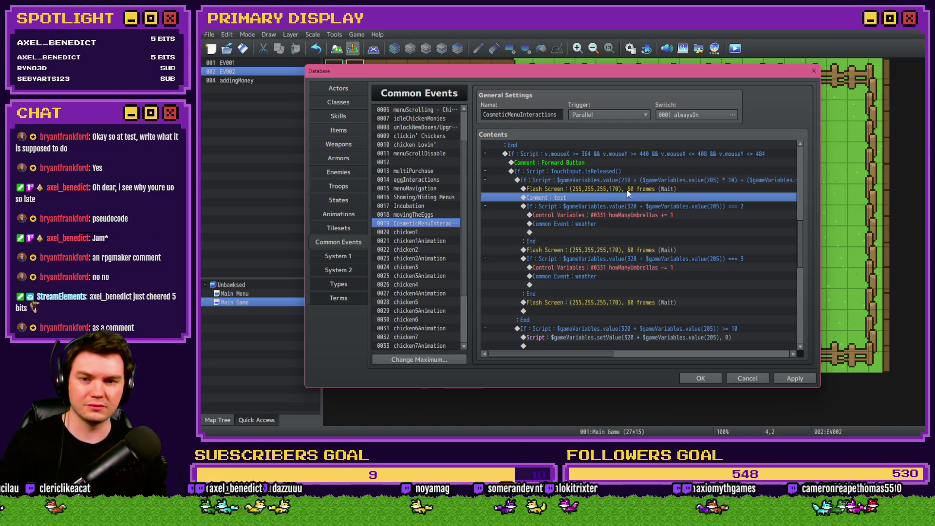
# Change the 'test' comment to 'Increase umbrella count', fixing the Increasse typo.
pyautogui.doubleClick(627, 197)
pyautogui.moveTo(591, 218); pyautogui.dragTo(545, 216)
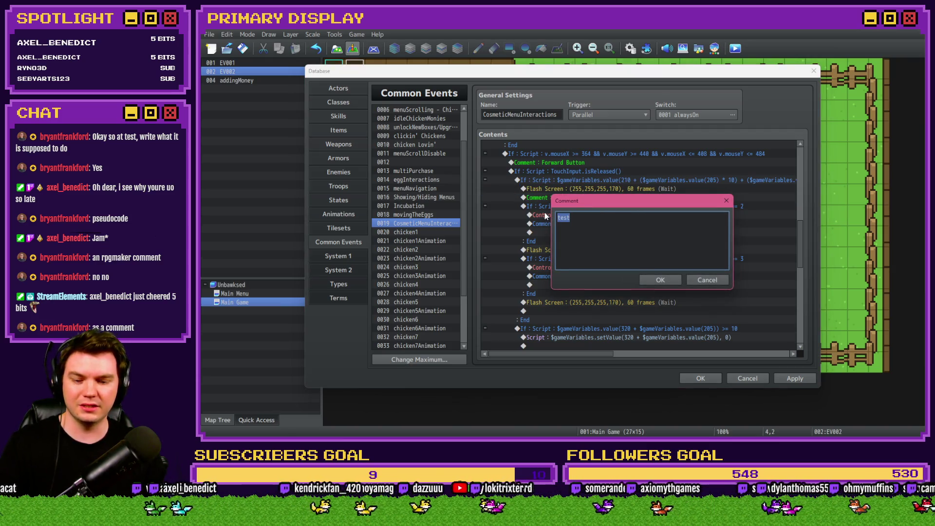
pyautogui.write('Increasse u')
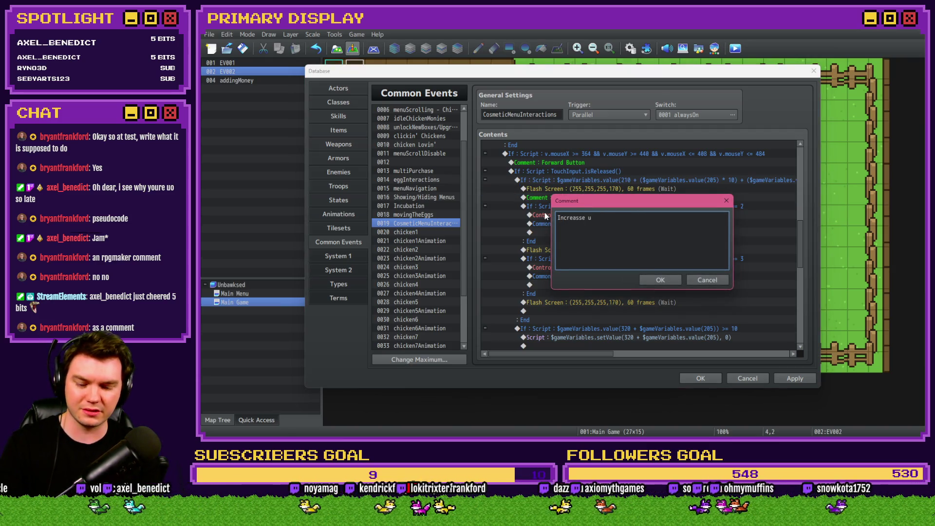
pyautogui.write('mbrella count')
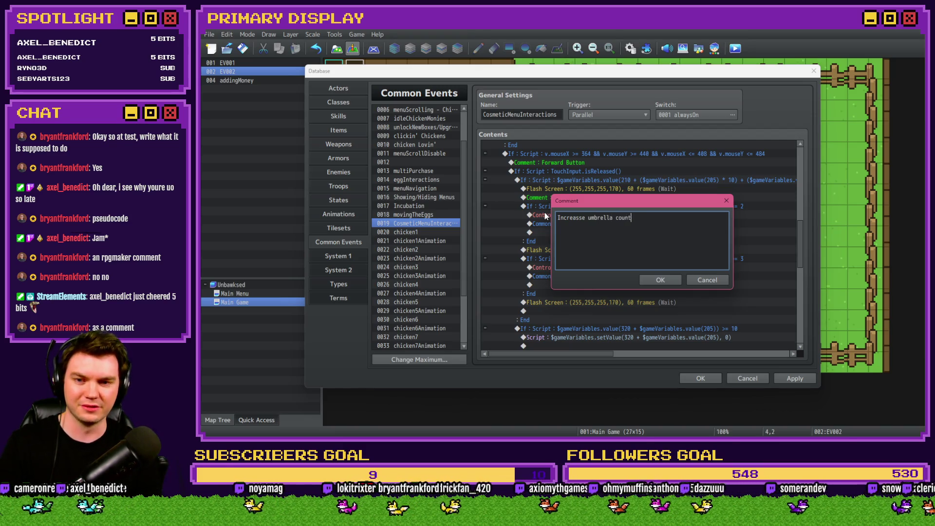
pyautogui.click(584, 218)
pyautogui.press('BackSpace')
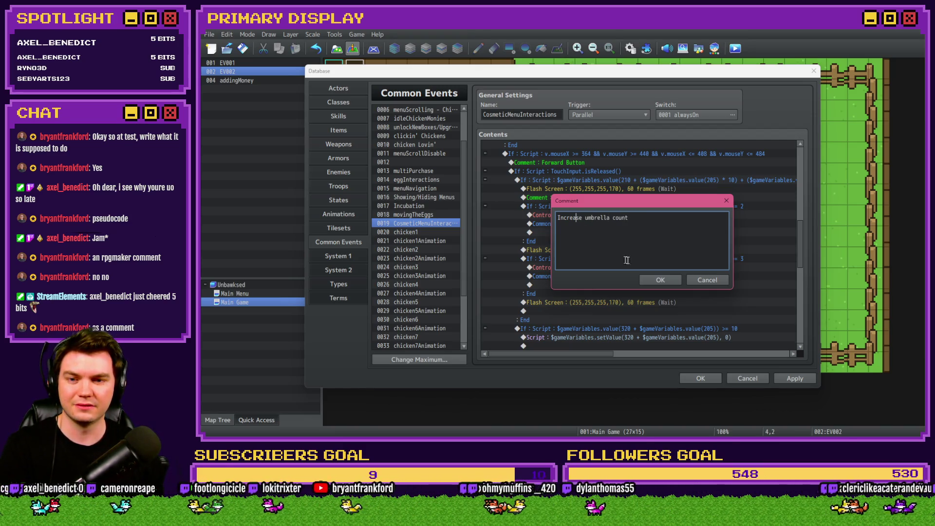
pyautogui.click(660, 281)
# Select the surrounding lines to review the comment's place beside the === 2 umbrella branch.
pyautogui.click(639, 182)
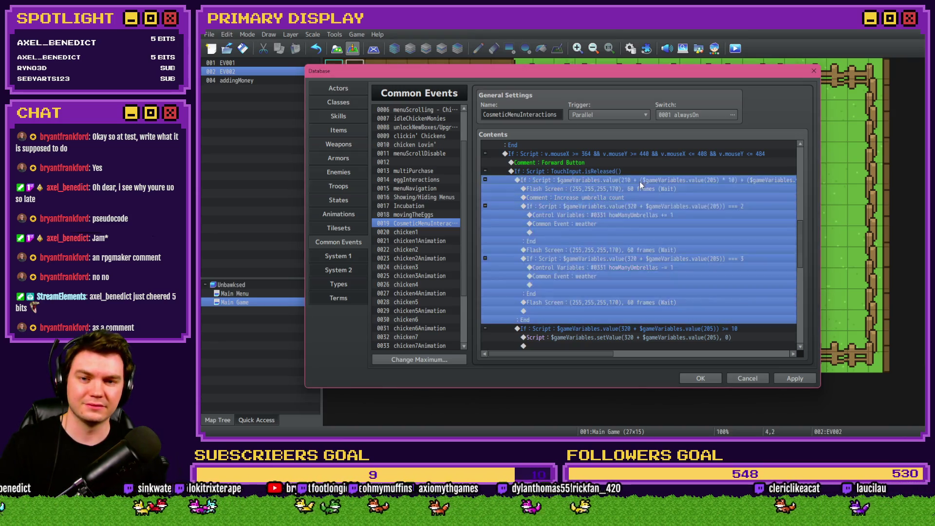
pyautogui.click(638, 198)
pyautogui.click(637, 189)
pyautogui.click(636, 197)
pyautogui.click(636, 206)
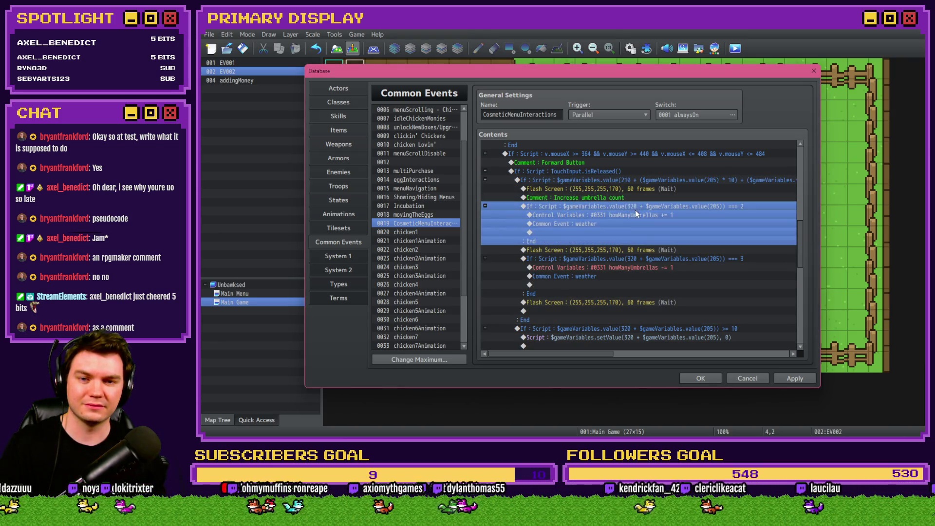
pyautogui.click(635, 215)
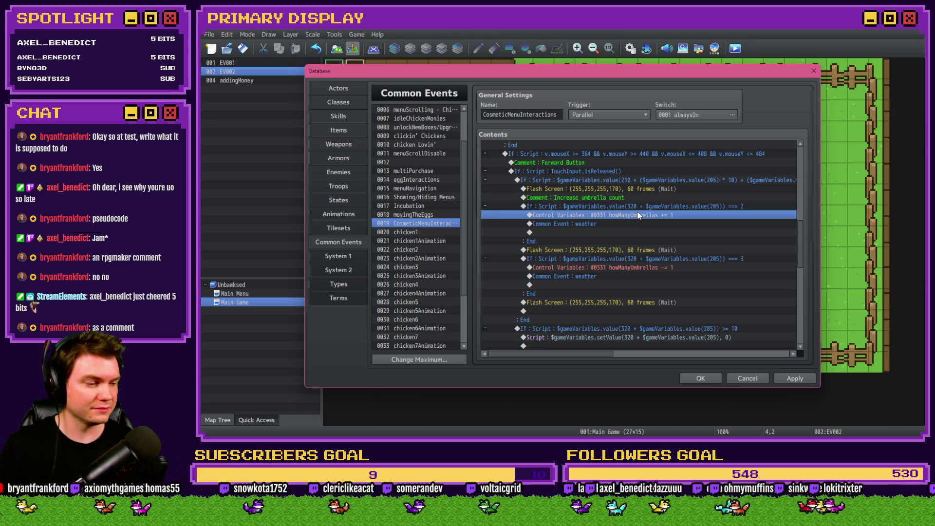
pyautogui.click(627, 197)
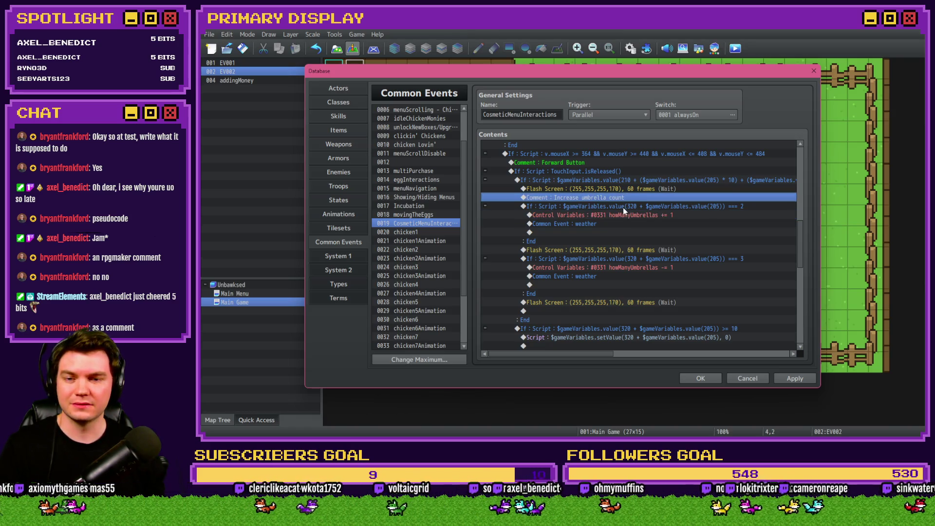
pyautogui.click(622, 191)
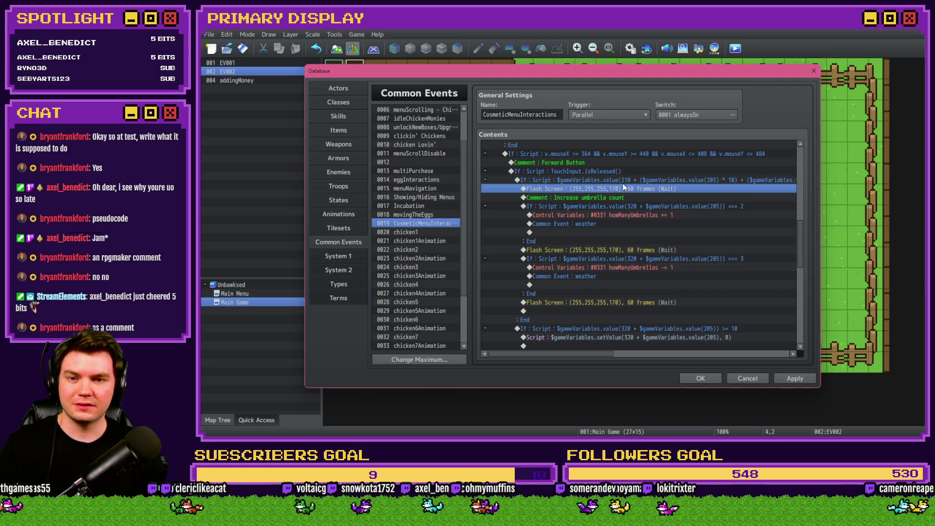
pyautogui.click(622, 182)
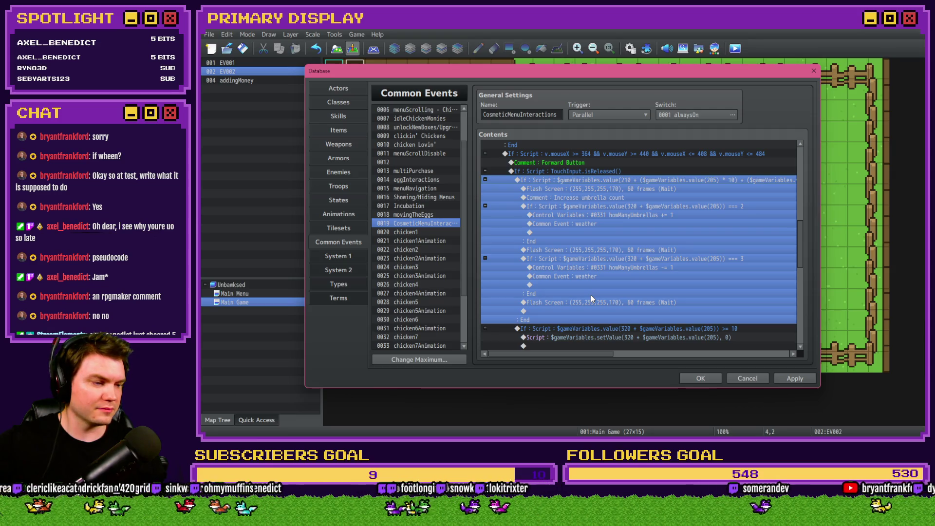
pyautogui.click(638, 198)
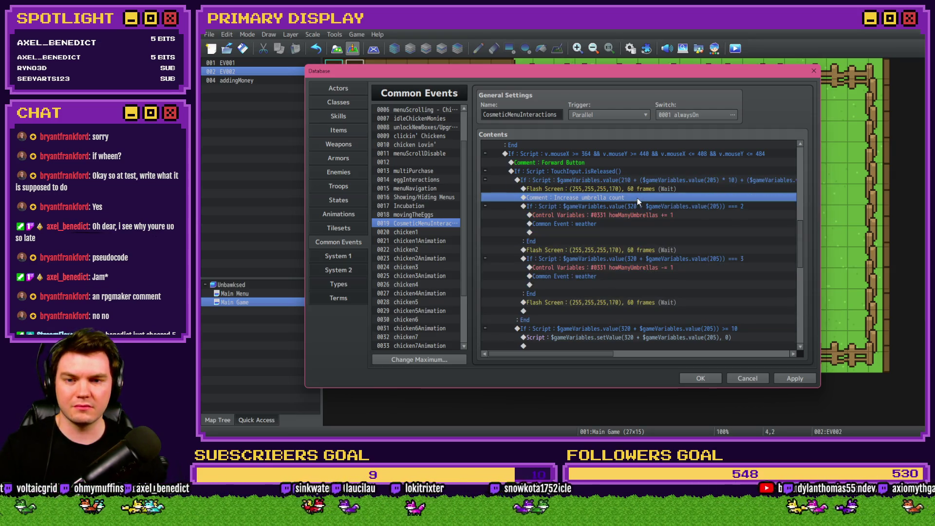
# Prefix the comment with 'If cosmetic is unlocked and equiped'.
pyautogui.doubleClick(636, 197)
pyautogui.moveTo(588, 204); pyautogui.dragTo(593, 246)
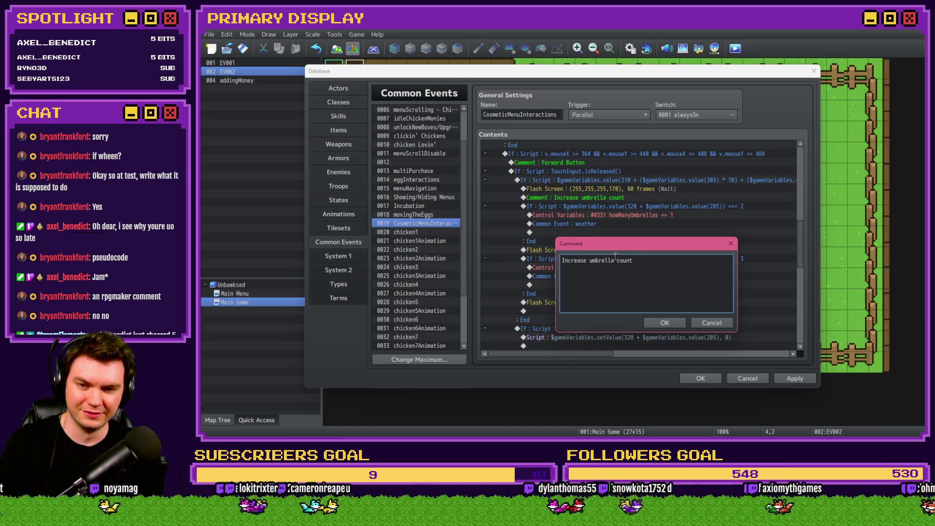
pyautogui.write('If co')
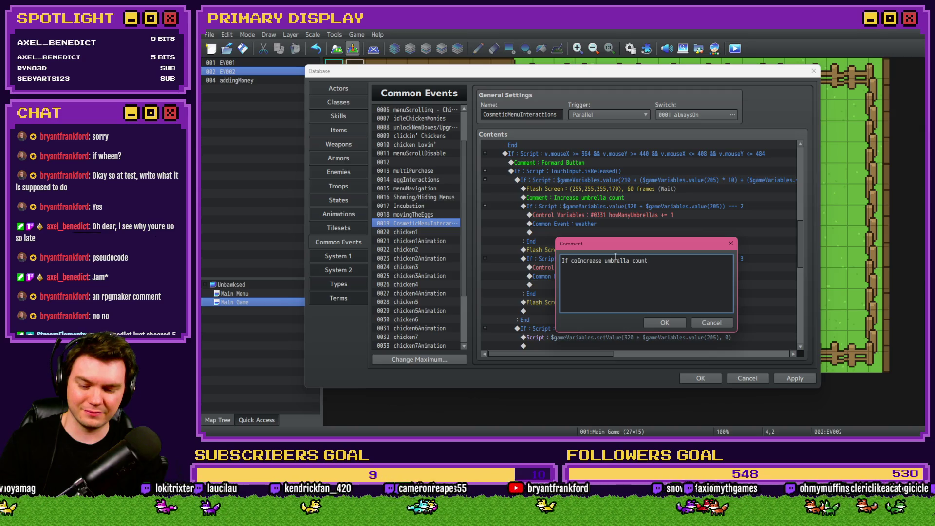
pyautogui.write('smetic ')
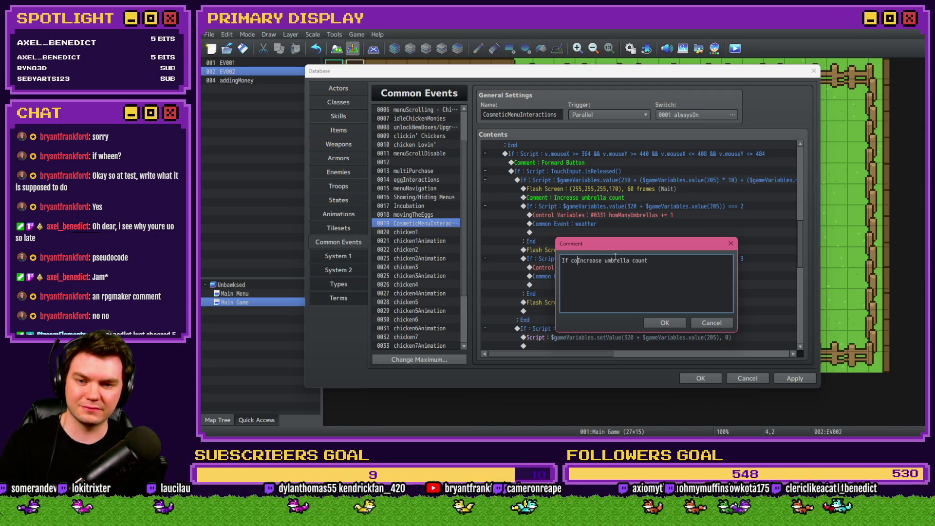
pyautogui.write('is unlocked and')
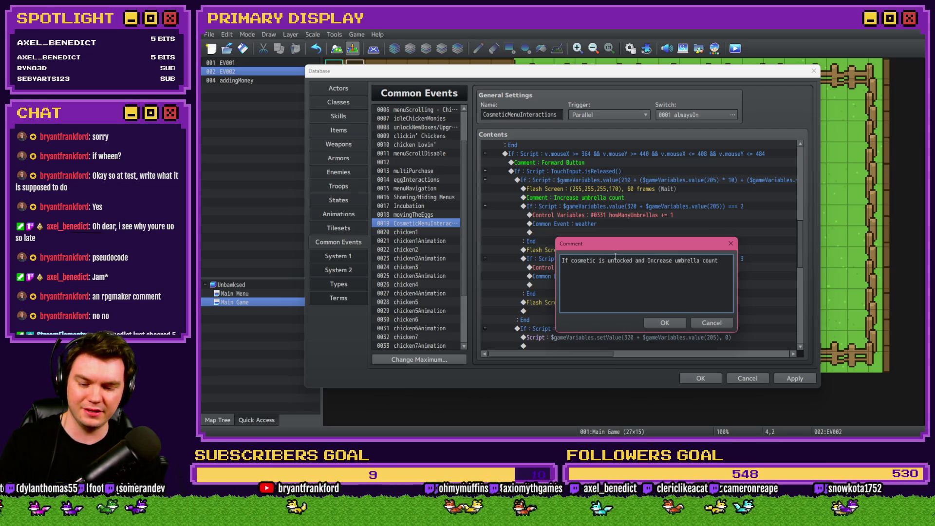
pyautogui.write(' equiped')
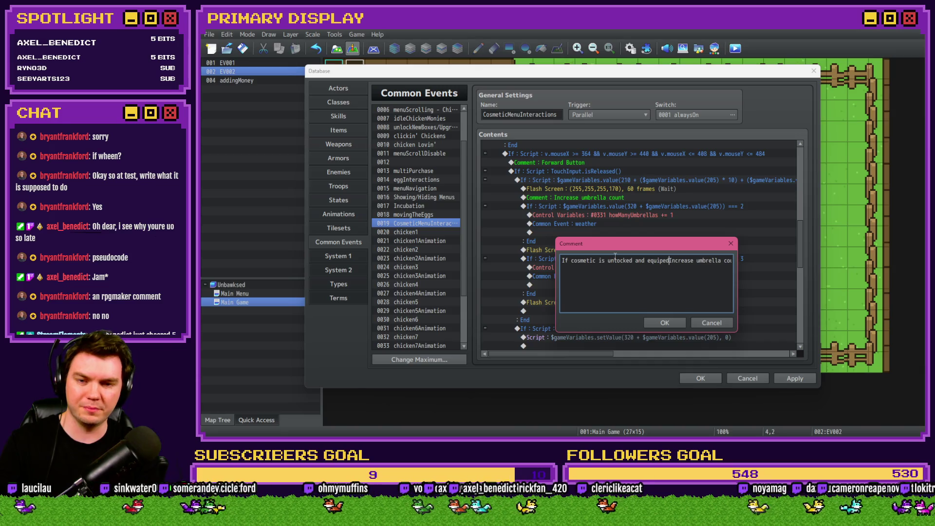
pyautogui.click(671, 323)
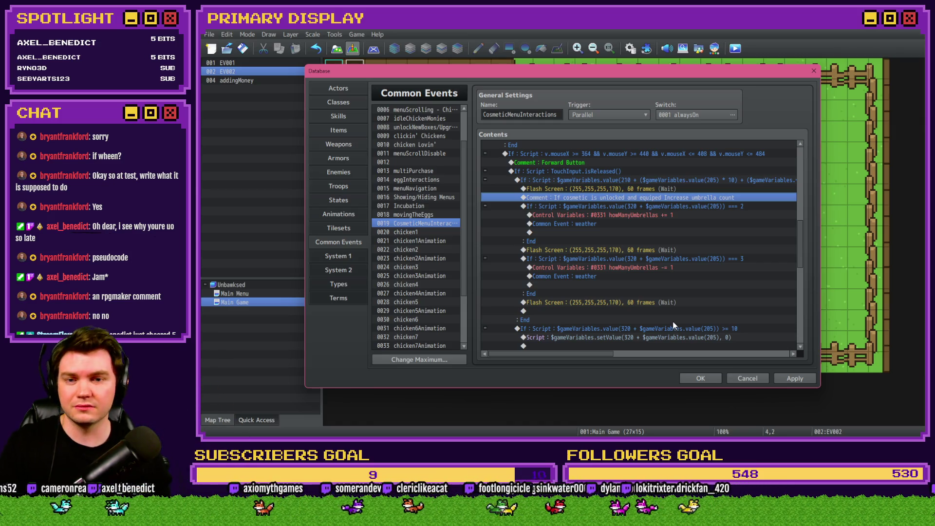
pyautogui.click(655, 187)
pyautogui.click(653, 181)
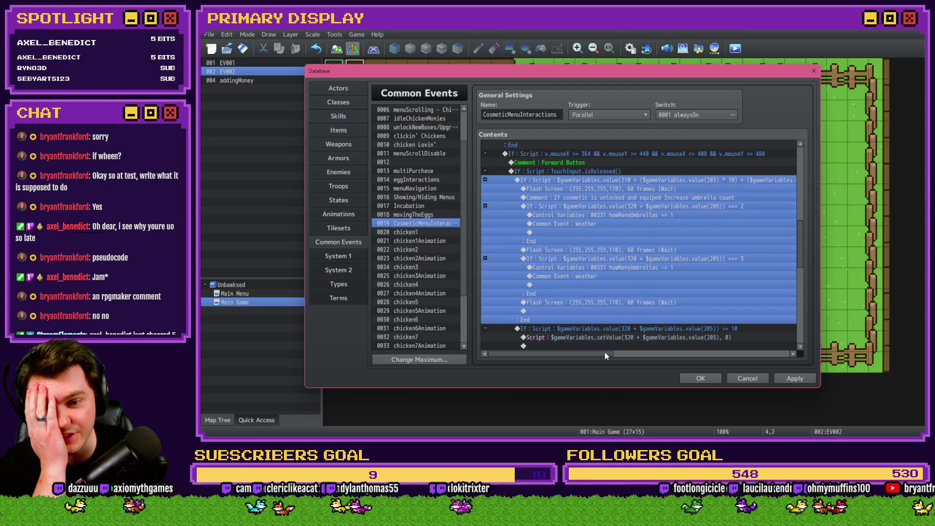
# Drag a 60-frame Flash Screen step above the variable-210 If line and apply the change.
pyautogui.moveTo(606, 354); pyautogui.dragTo(675, 364)
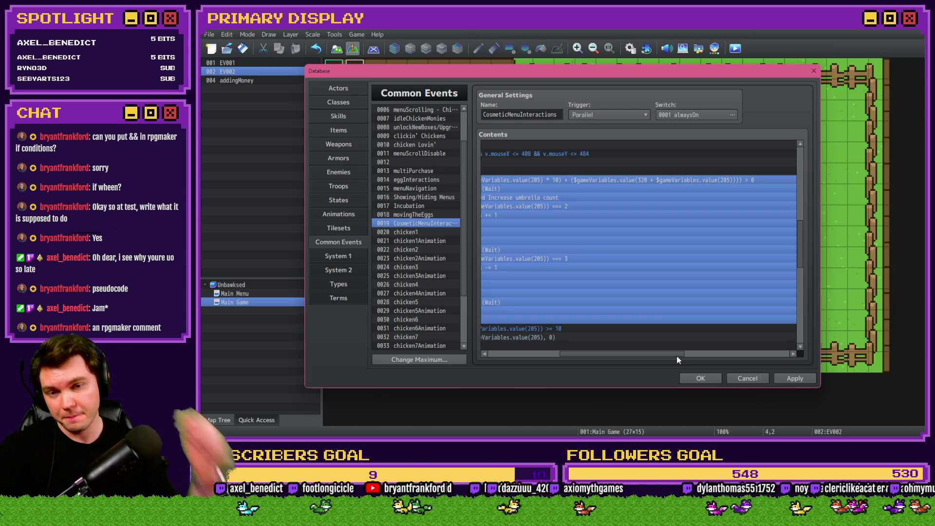
pyautogui.moveTo(675, 358)
pyautogui.mouseDown()
pyautogui.moveTo(609, 362)
pyautogui.moveTo(640, 369)
pyautogui.mouseUp()
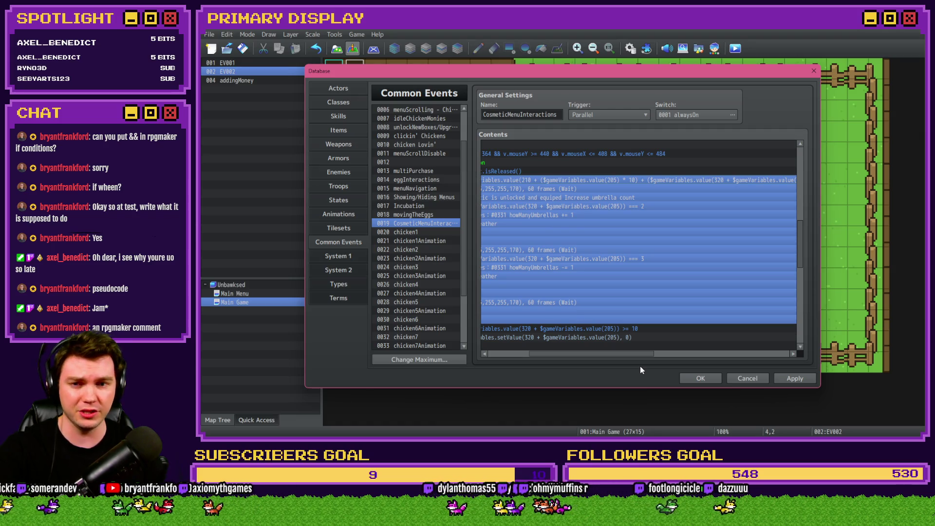
pyautogui.moveTo(640, 367); pyautogui.dragTo(638, 362)
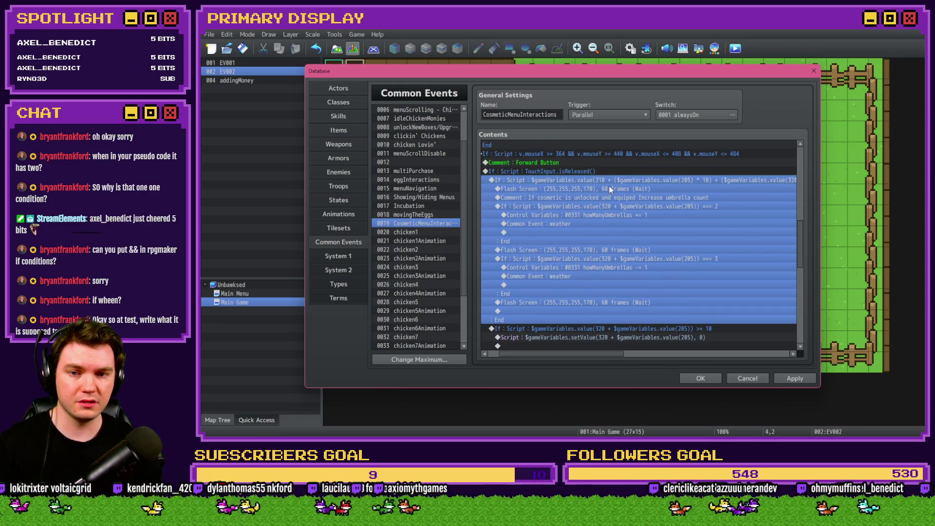
pyautogui.click(607, 208)
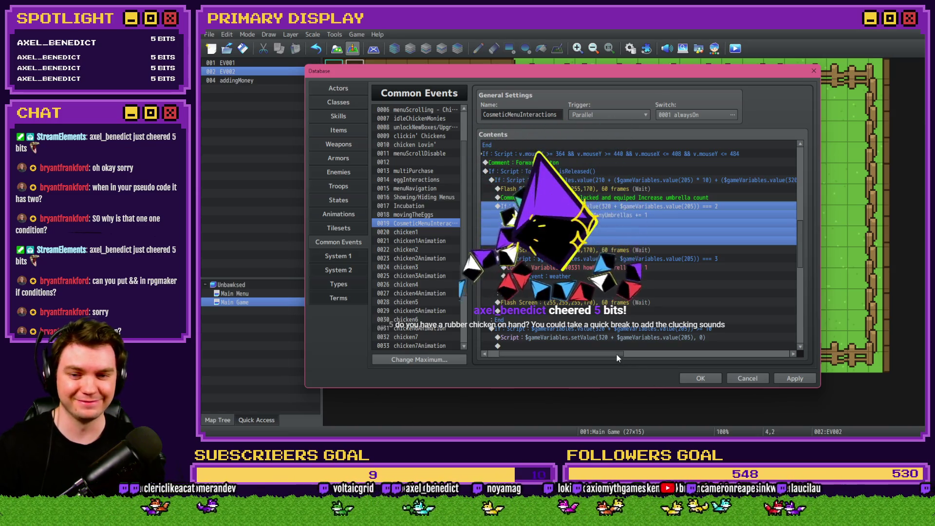
pyautogui.moveTo(617, 354); pyautogui.dragTo(610, 355)
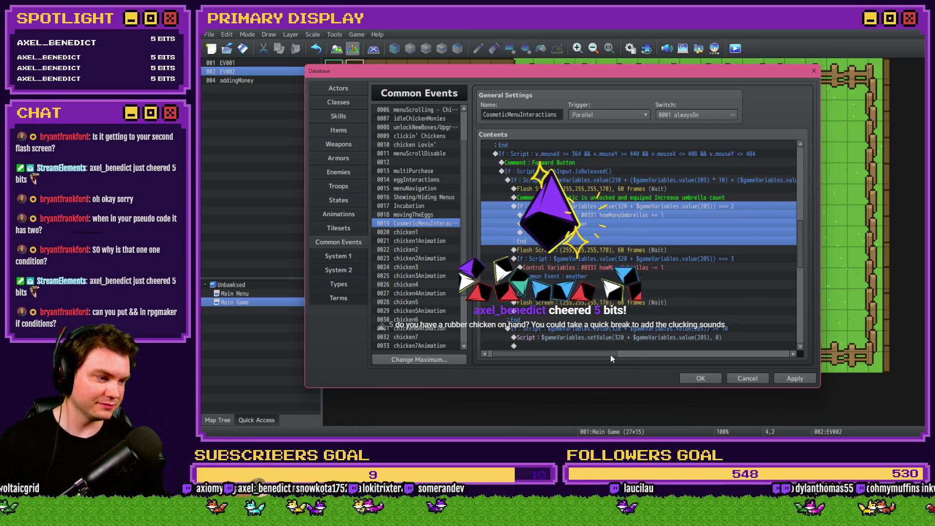
pyautogui.click(606, 249)
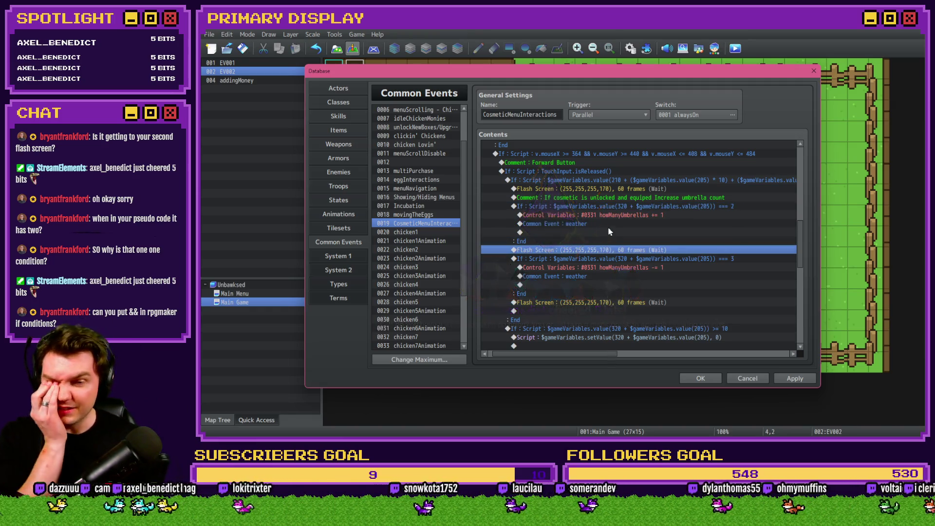
pyautogui.click(634, 191)
pyautogui.click(634, 198)
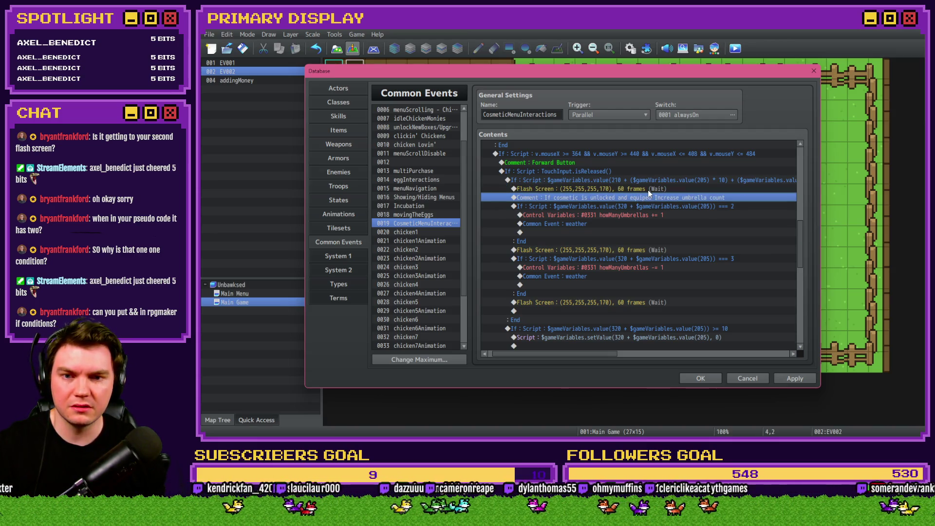
pyautogui.moveTo(649, 190)
pyautogui.mouseDown()
pyautogui.moveTo(651, 179)
pyautogui.moveTo(635, 180)
pyautogui.mouseUp()
pyautogui.click(631, 222)
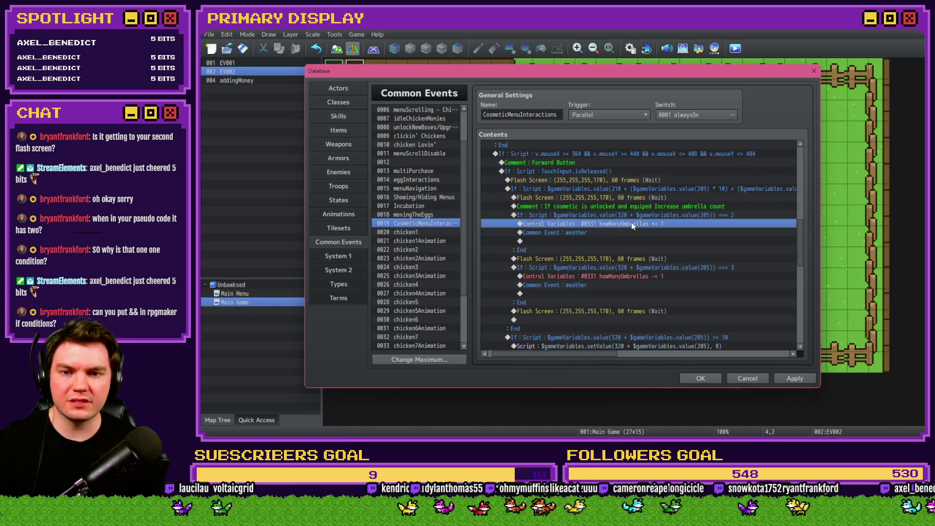
pyautogui.moveTo(632, 220)
pyautogui.mouseDown()
pyautogui.moveTo(635, 180)
pyautogui.moveTo(639, 212)
pyautogui.mouseUp()
pyautogui.click(794, 379)
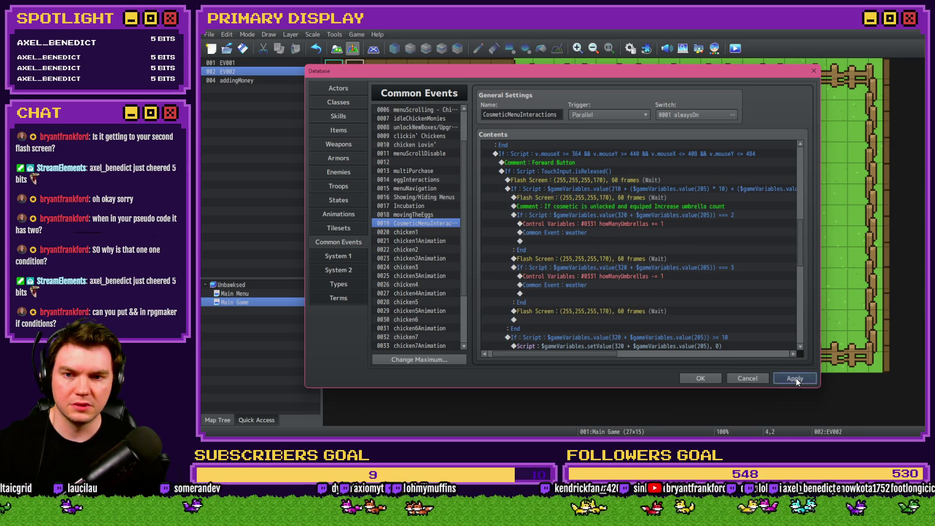
# Close the database, save the changes, and open the Leghorn's Outfits view in a playtest.
pyautogui.click(696, 379)
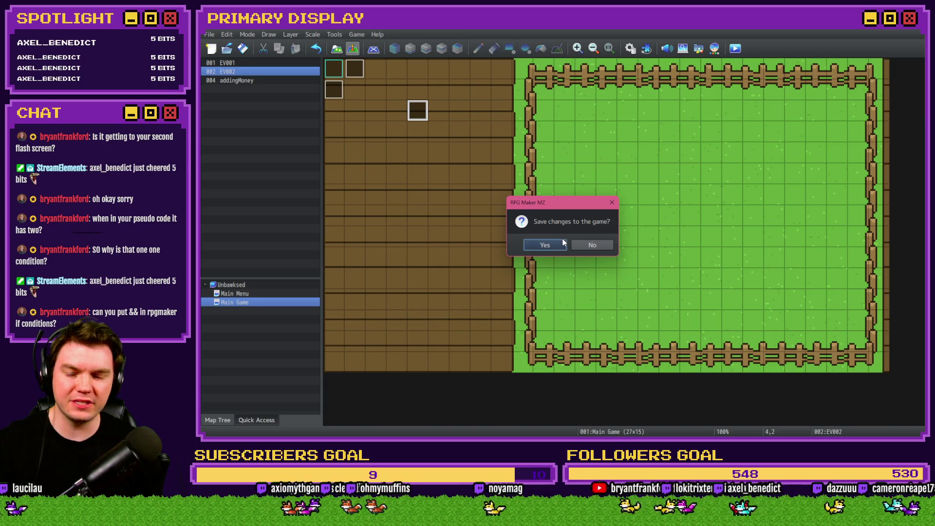
pyautogui.click(549, 248)
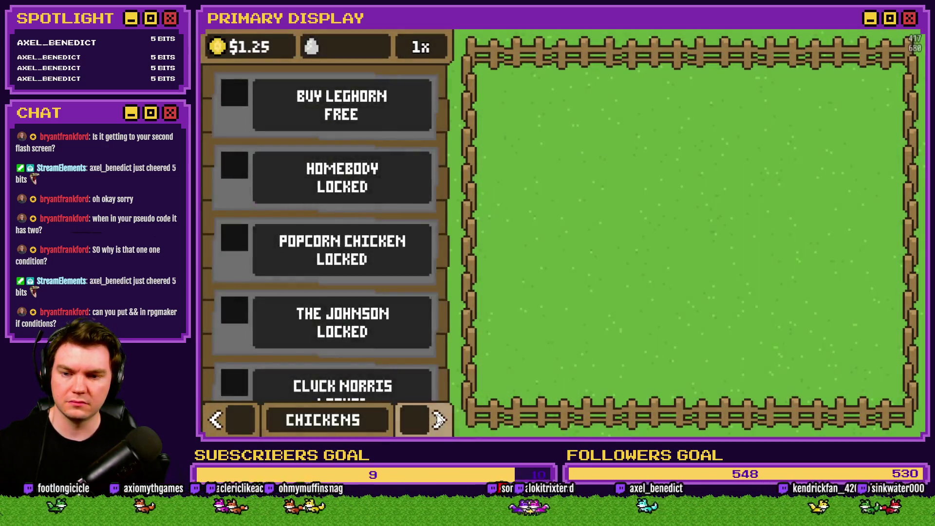
pyautogui.click(439, 419)
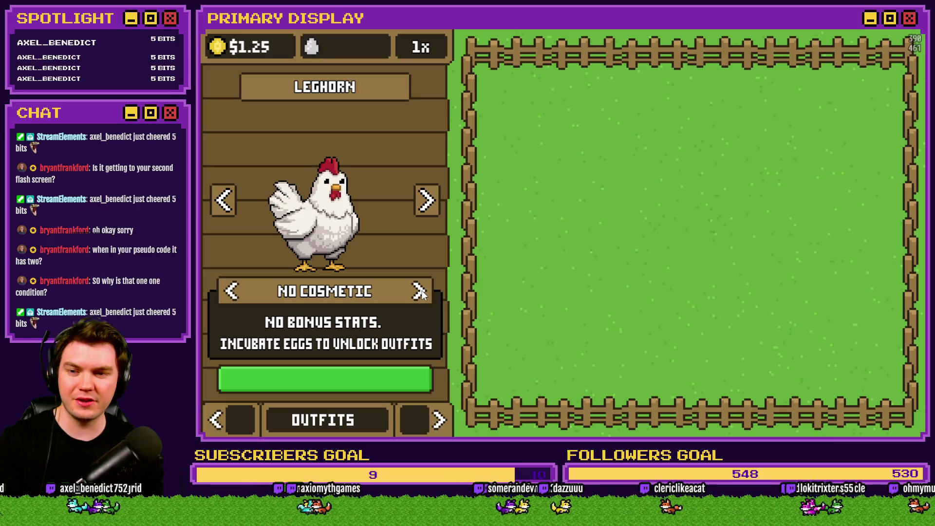
# Open the F9 debug viewer and browse to the chicken cosmetic variables 0321-0330.
pyautogui.press('F9')
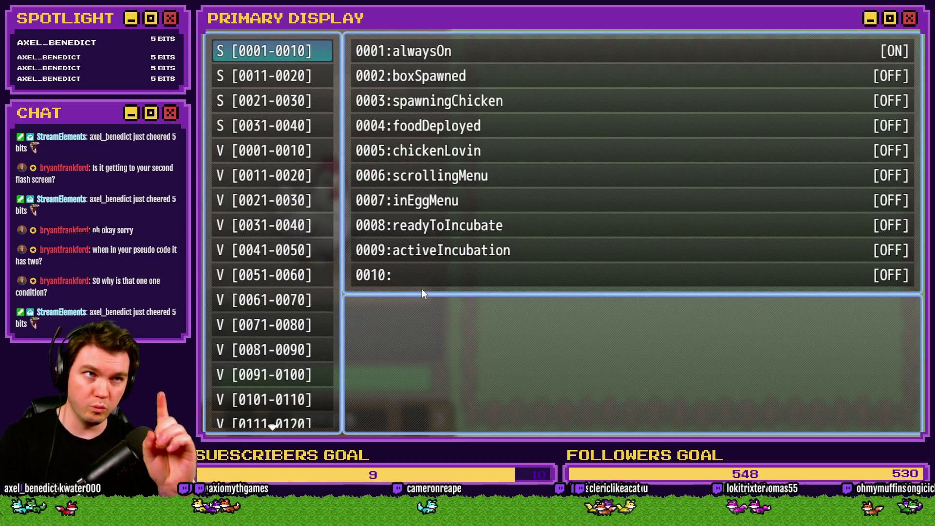
pyautogui.press('pagedown')
pyautogui.press('pagedown')
pyautogui.press('pagedown')
pyautogui.press('Up')
pyautogui.press('Up')
pyautogui.press('Up')
pyautogui.press('Up')
pyautogui.press('Up')
pyautogui.press('Up')
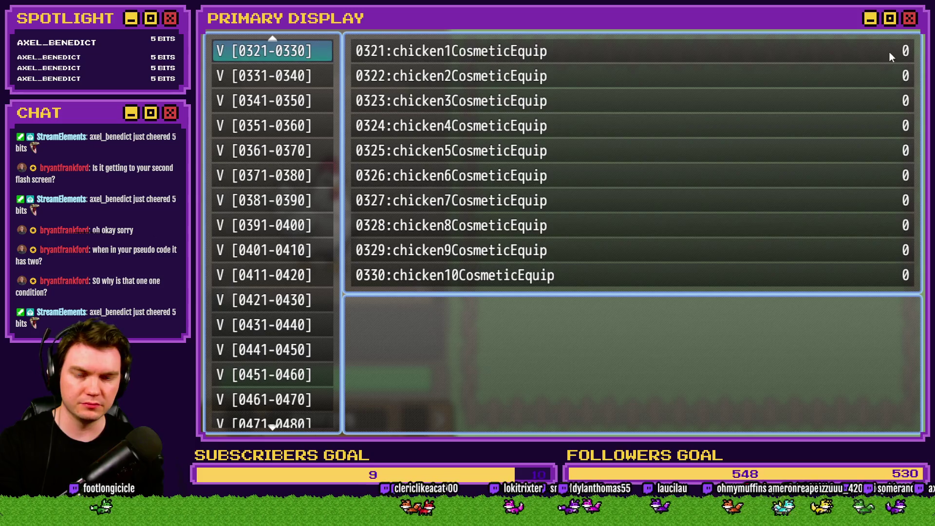
pyautogui.press('Escape')
pyautogui.press('F9')
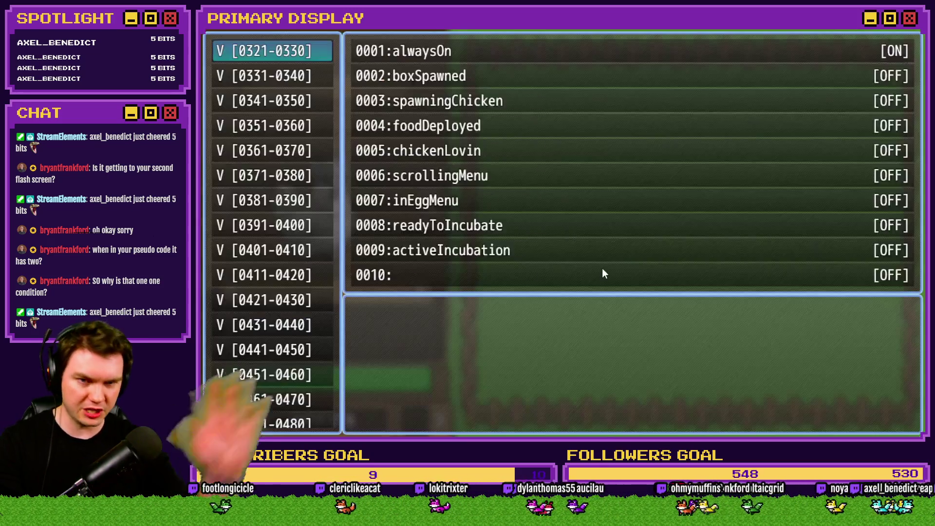
pyautogui.press('Escape')
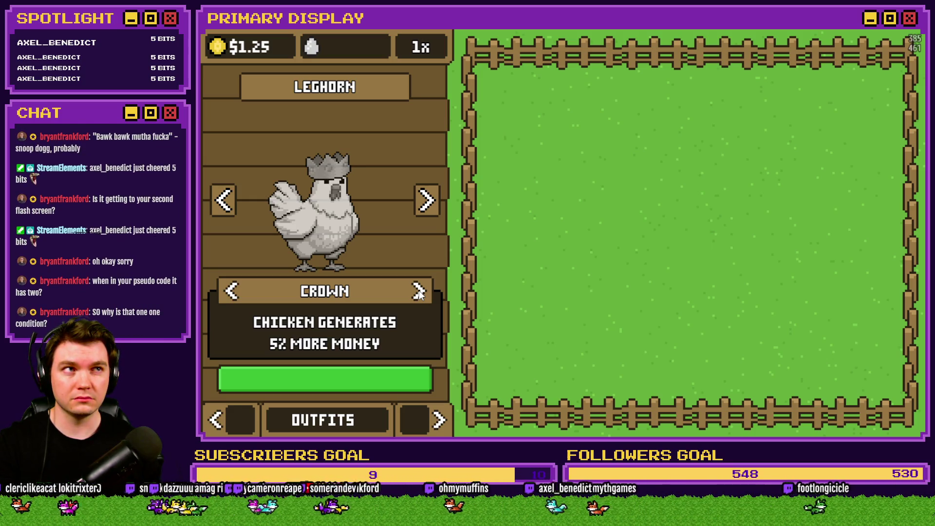
# Cycle the Leghorn through Crown to Umbrella, confirming chicken1CosmeticEquip reaches 2 in the debug viewer.
pyautogui.press('F9')
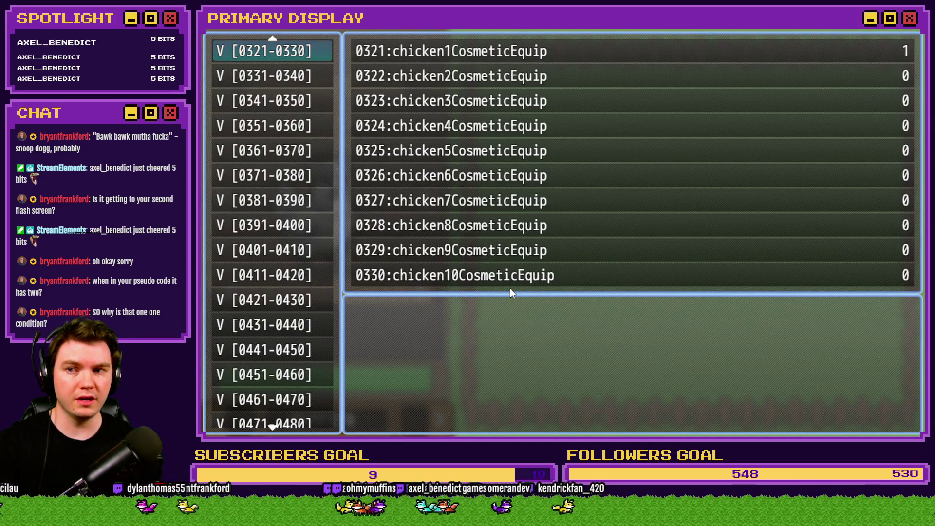
pyautogui.press('Escape')
pyautogui.press('Right')
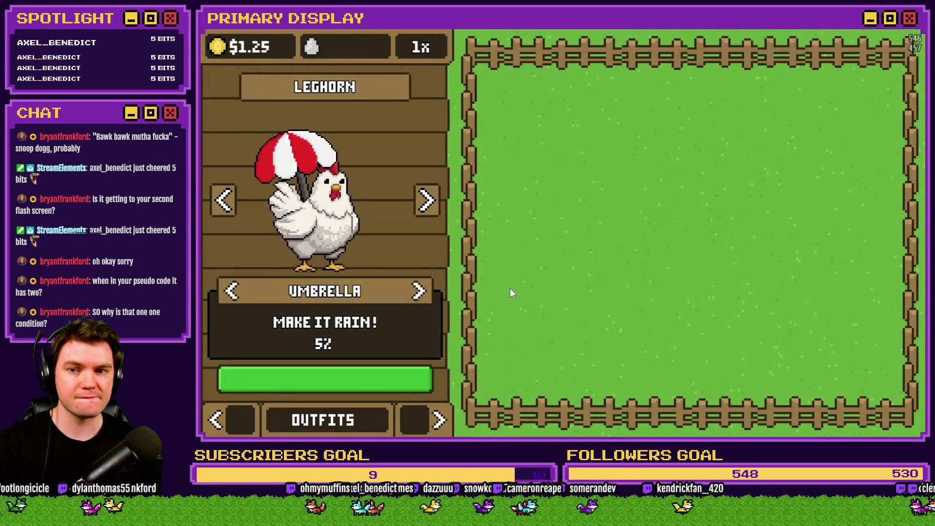
pyautogui.press('F9')
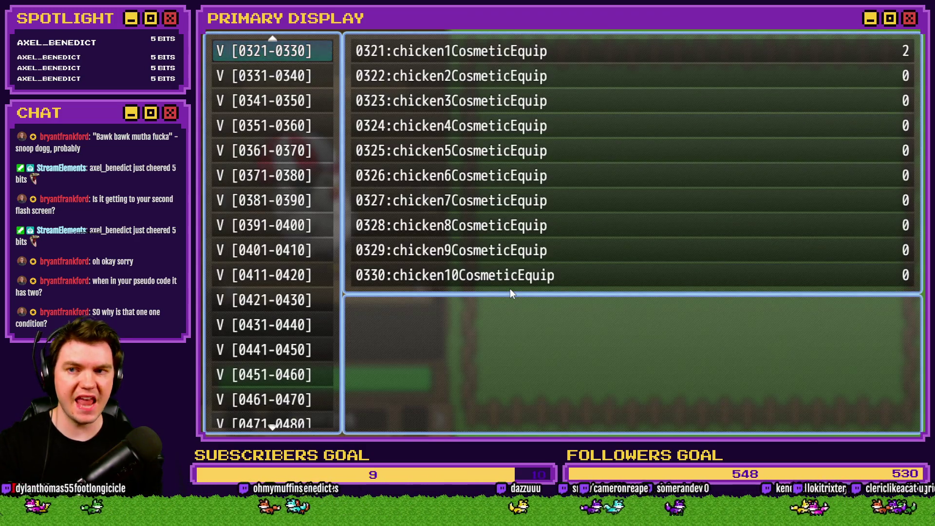
pyautogui.press('Escape')
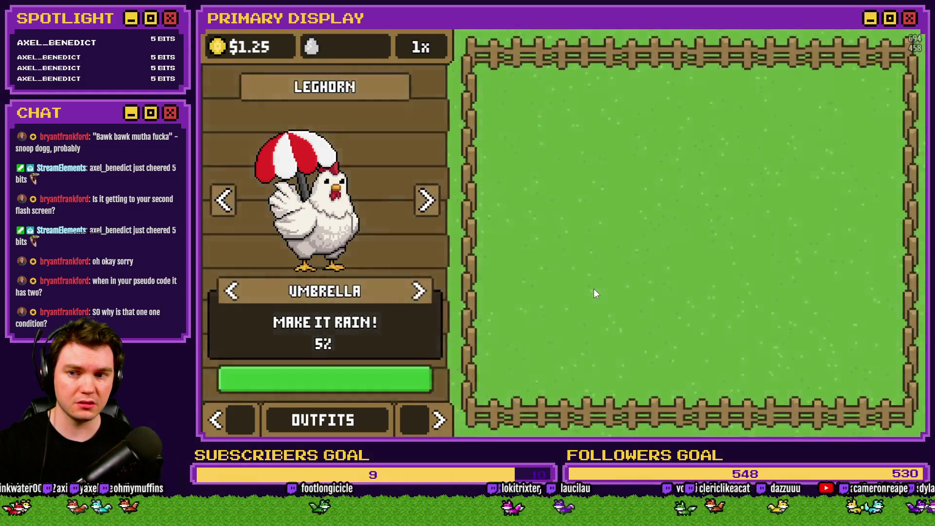
pyautogui.press('F9')
pyautogui.press('Escape')
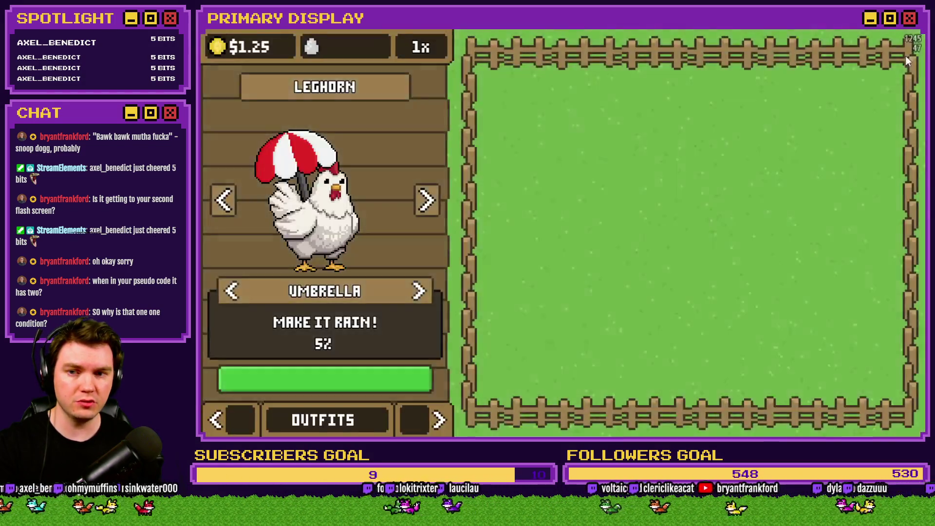
pyautogui.press('F9')
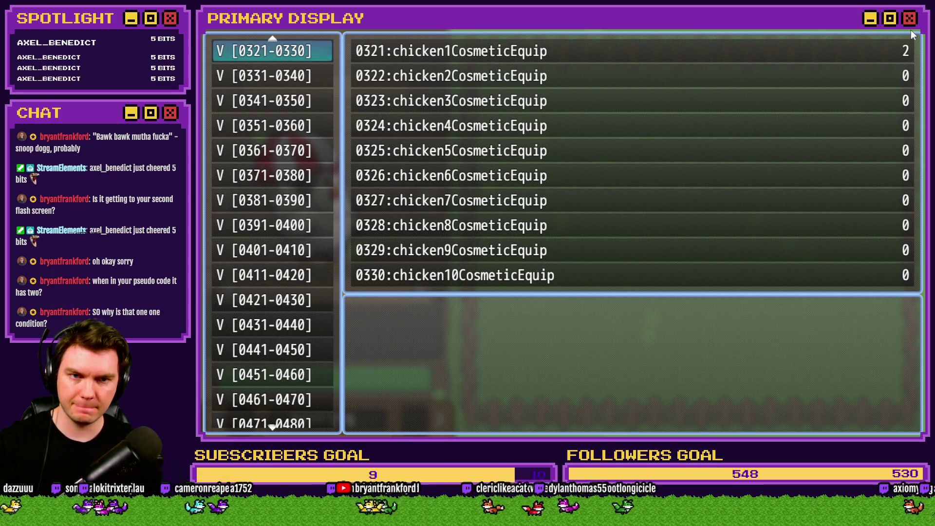
# Close the playtest and delete the old Flash Screen and umbrella comment lines.
pyautogui.click(909, 18)
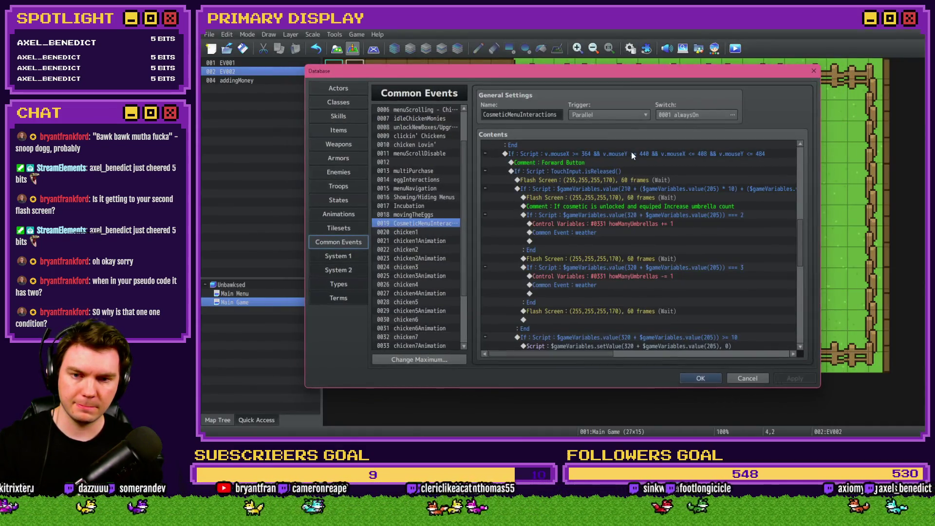
pyautogui.click(624, 181)
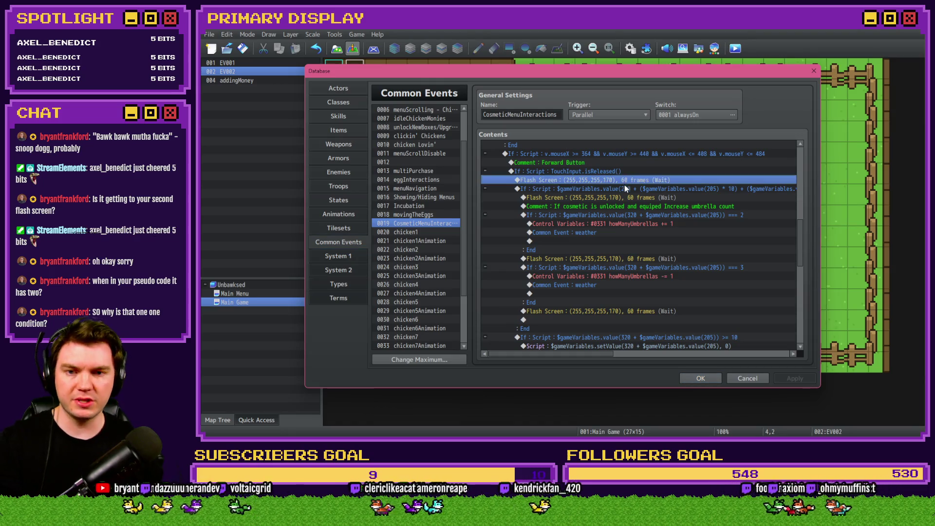
pyautogui.press('Delete')
pyautogui.click(626, 190)
pyautogui.press('Delete')
pyautogui.press('Delete')
pyautogui.click(628, 233)
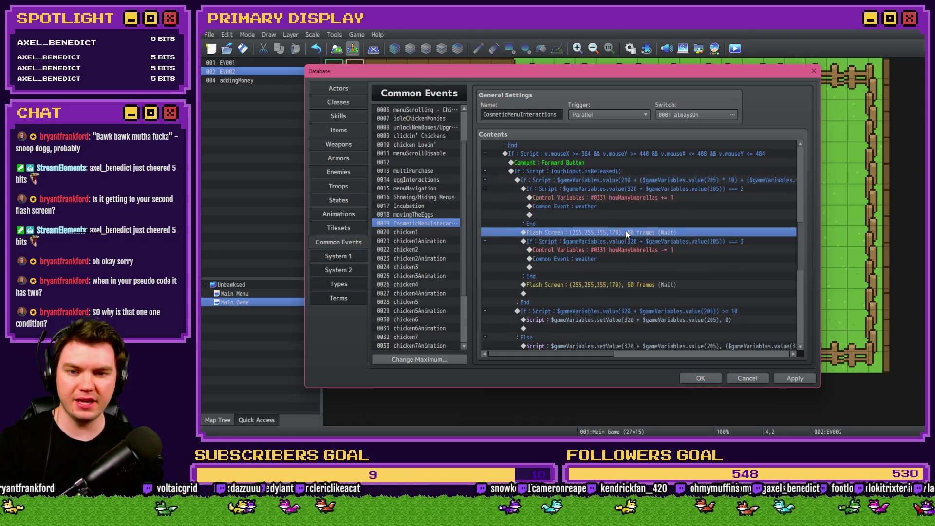
pyautogui.press('Delete')
pyautogui.click(624, 276)
# Move the If(210…) umbrella block to just above Label updatePictures.
pyautogui.press('Delete')
pyautogui.click(636, 179)
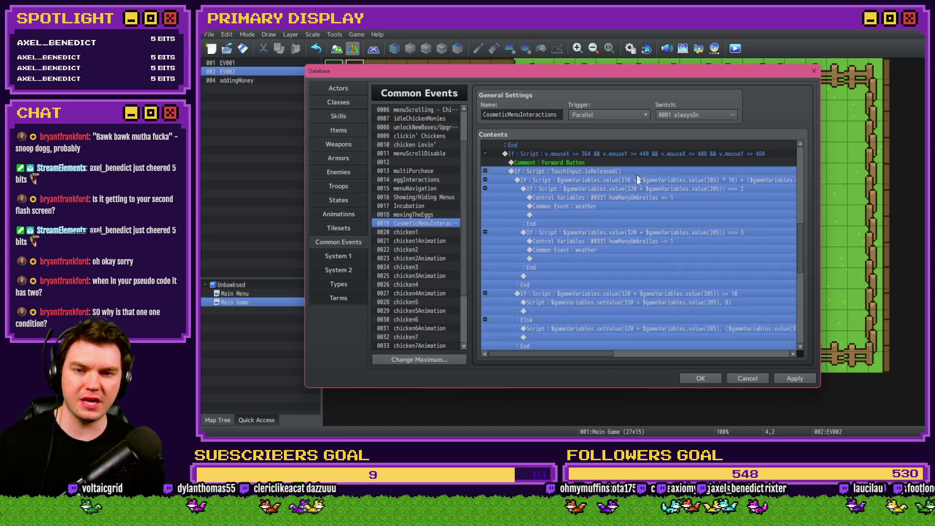
pyautogui.press('Delete')
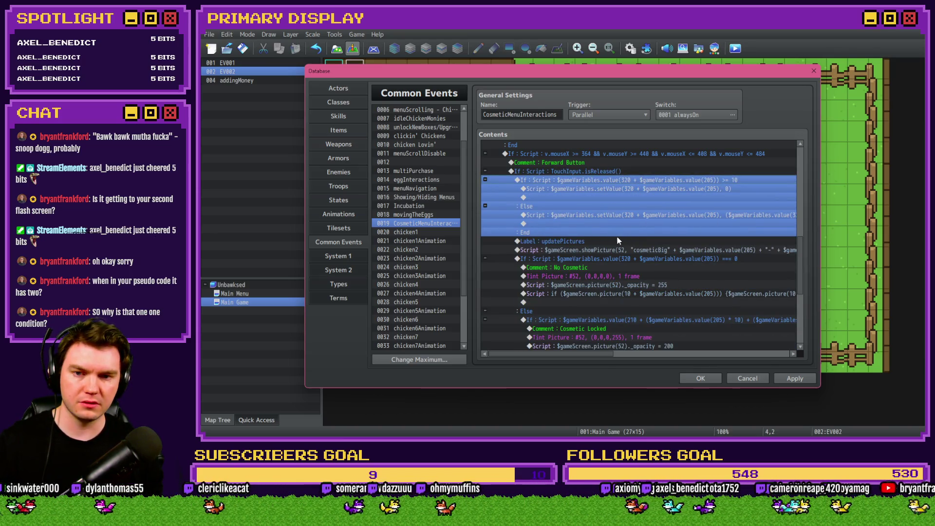
pyautogui.click(612, 241)
pyautogui.hotkey('ctrl', 'v')
pyautogui.click(609, 229)
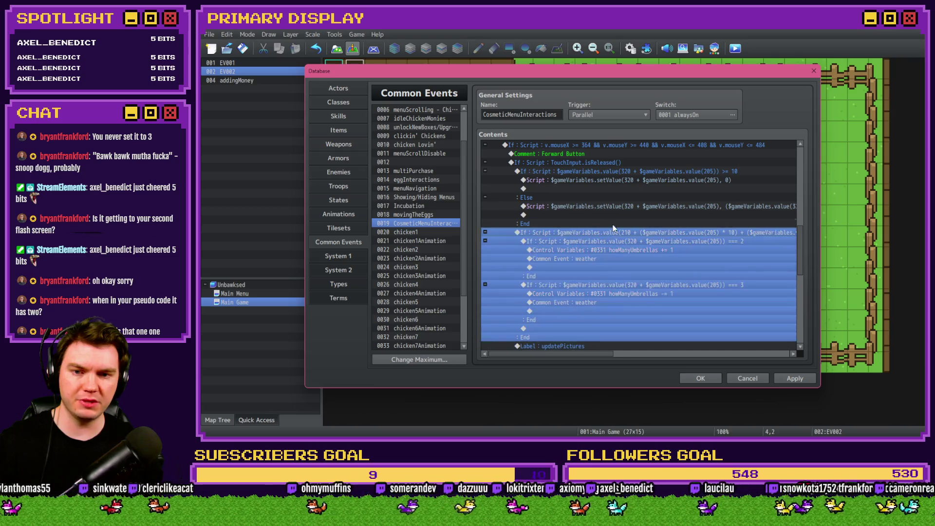
pyautogui.click(612, 224)
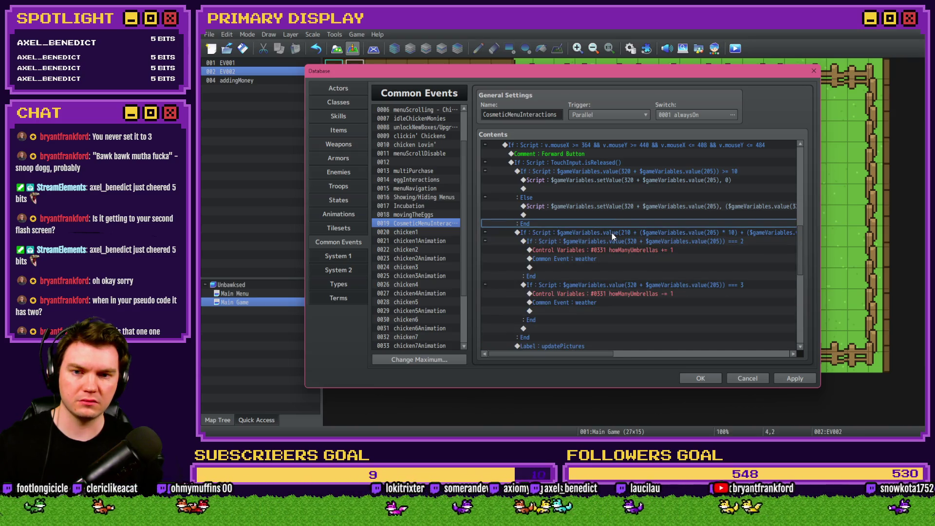
pyautogui.click(612, 233)
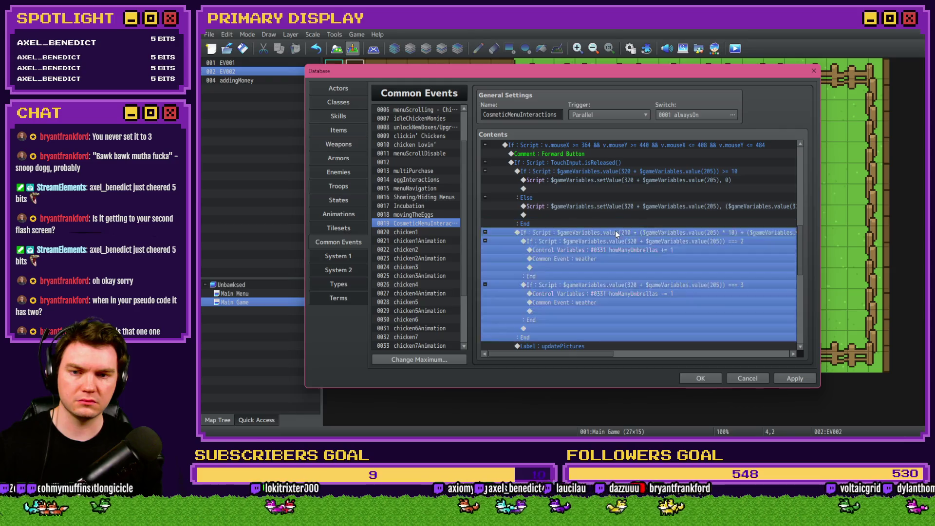
# Insert a white Flash Screen (255,255,255,170, 60 frames) before the umbrella check.
pyautogui.press('Insert')
pyautogui.click(546, 114)
pyautogui.click(700, 140)
pyautogui.click(692, 213)
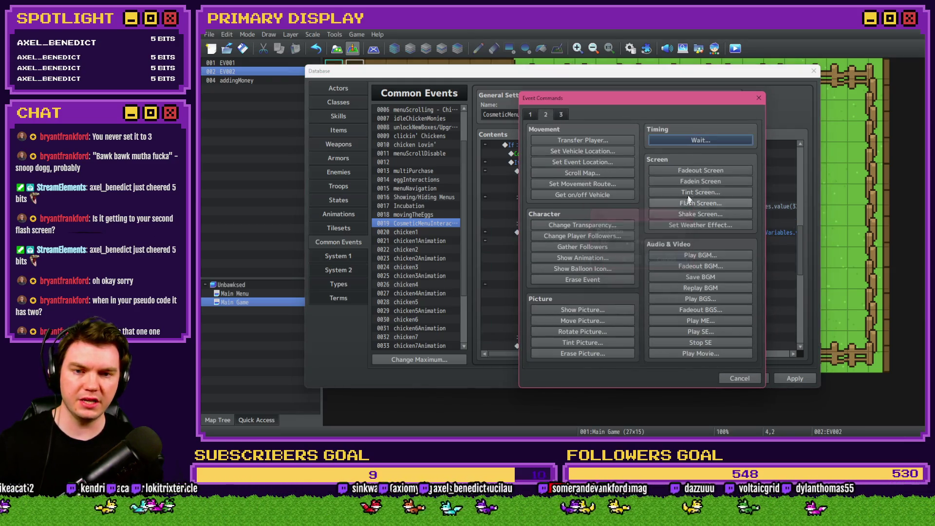
pyautogui.click(693, 203)
pyautogui.click(670, 298)
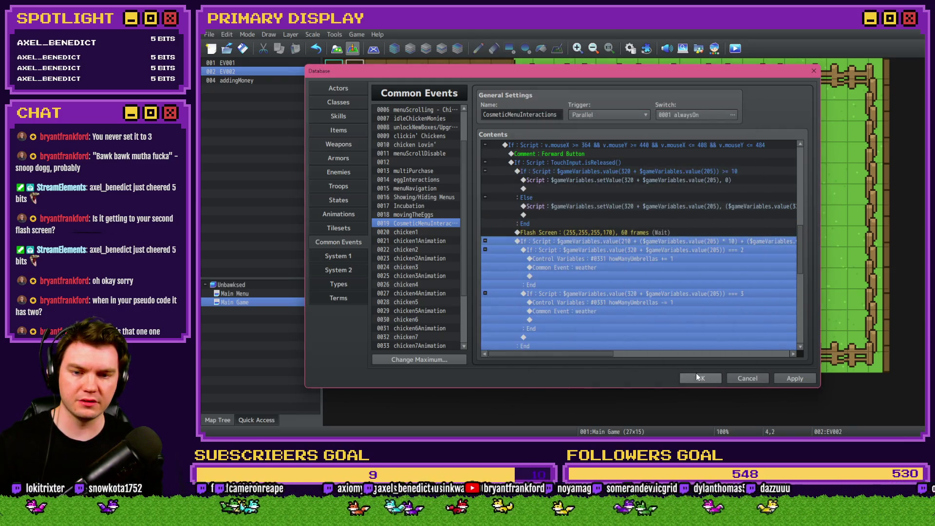
# Confirm the database changes, save, and start a new playtest.
pyautogui.click(697, 377)
pyautogui.click(736, 48)
pyautogui.click(556, 244)
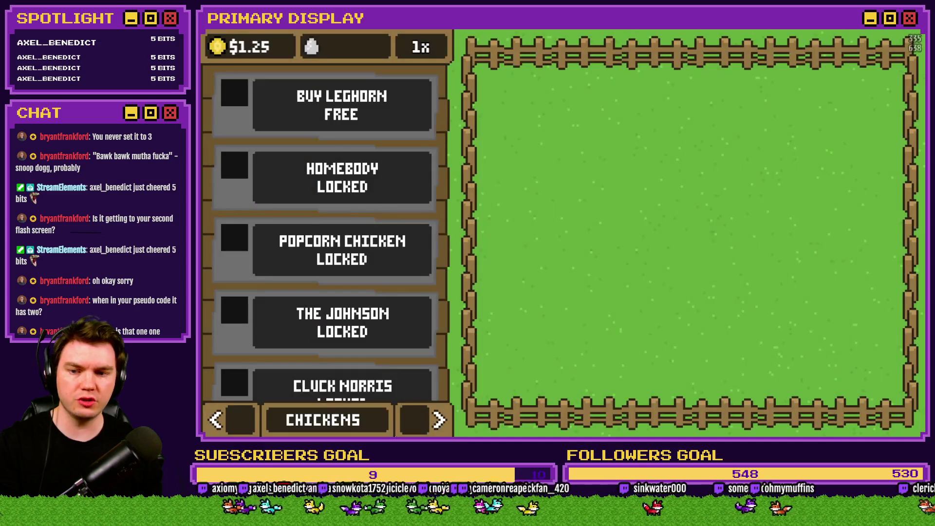
# On the OUTFITS page, check variables 0205, 0331 and 0321 in the F9 viewer: chicken1CosmeticEquip 2, howManyUmbrellas 0.
pyautogui.click(420, 431)
pyautogui.click(420, 431)
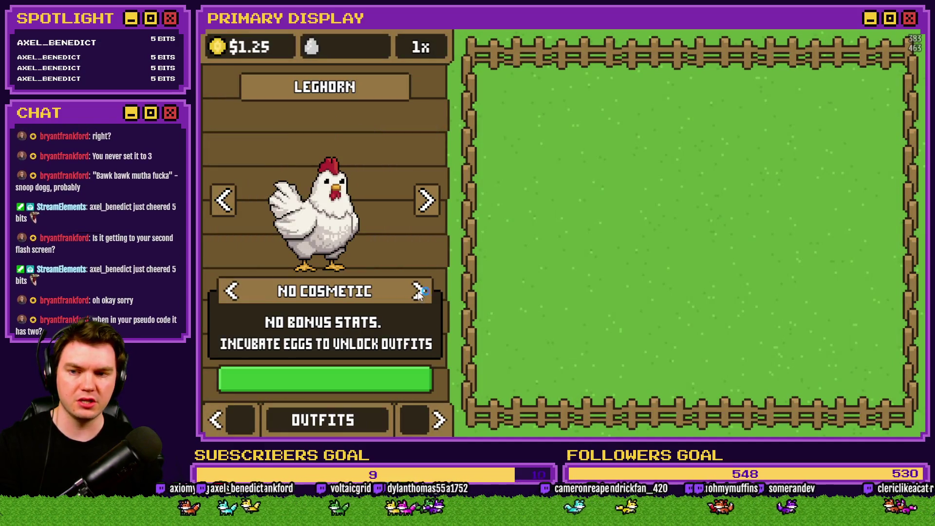
pyautogui.press('F9')
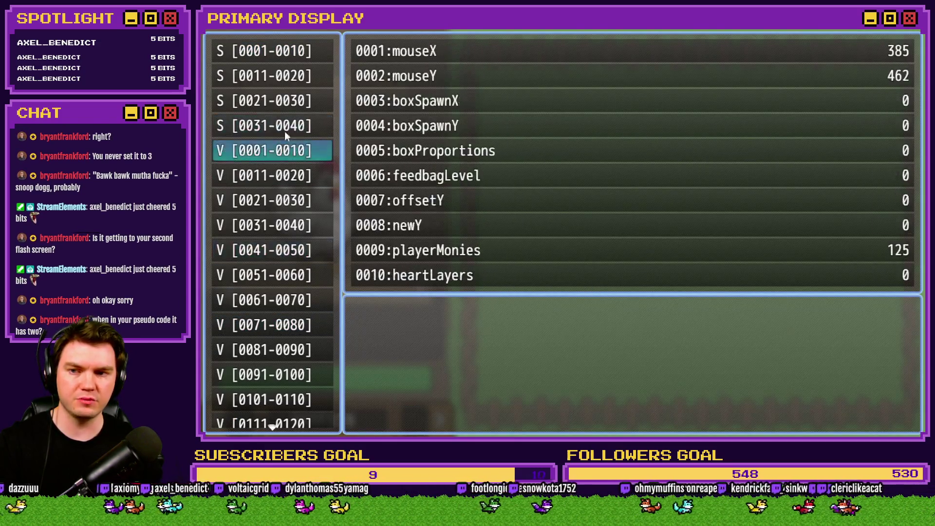
pyautogui.press('Up')
pyautogui.scroll(10, 292, 180)
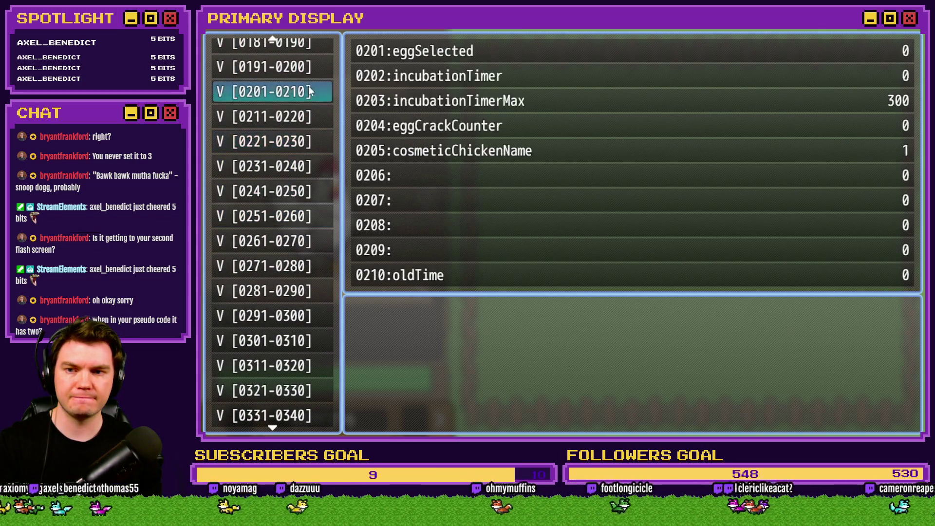
pyautogui.scroll(-2, 292, 316)
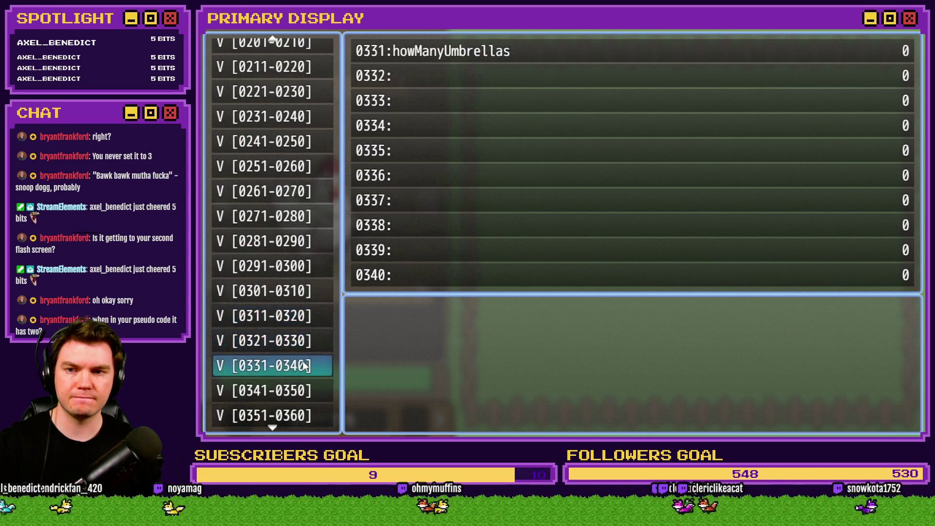
pyautogui.press('Escape')
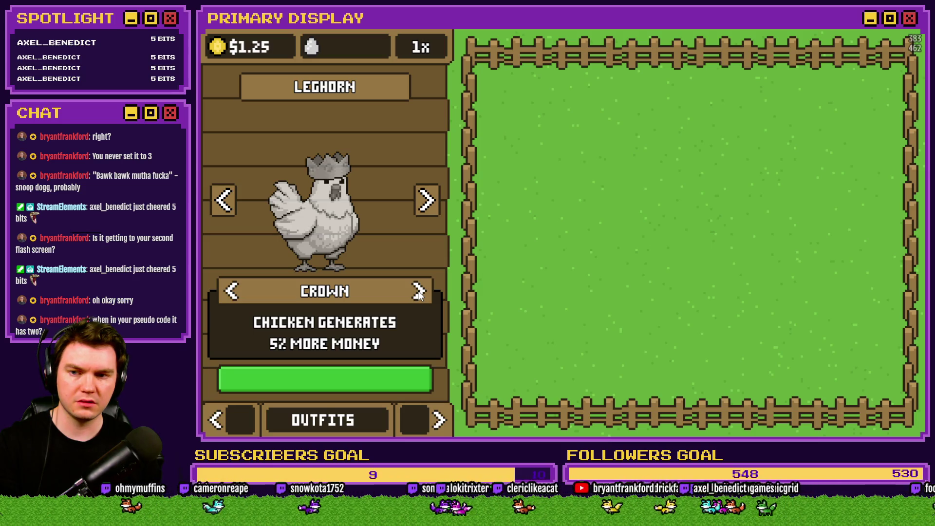
pyautogui.press('F9')
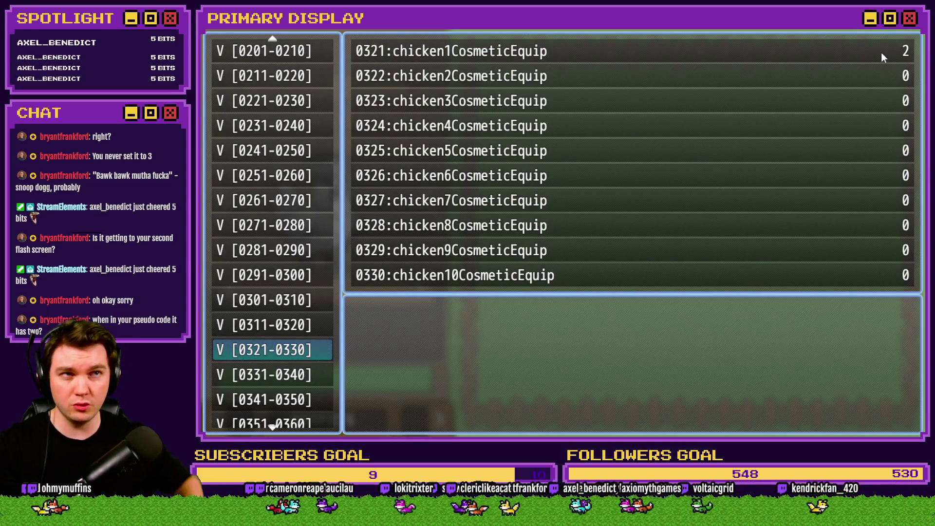
# Close the test game and move the Flash Screen line inside the If(210…) umbrella block.
pyautogui.hotkey('alt', 'F4')
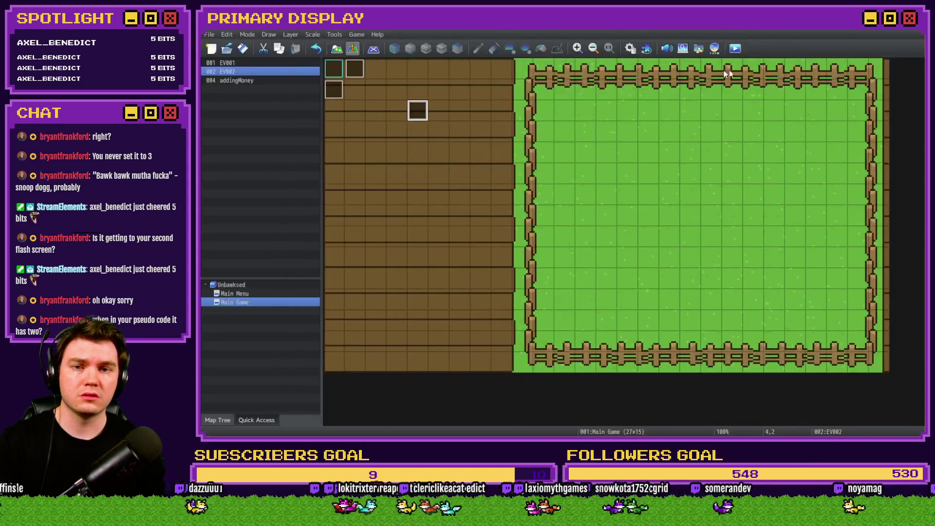
pyautogui.click(638, 51)
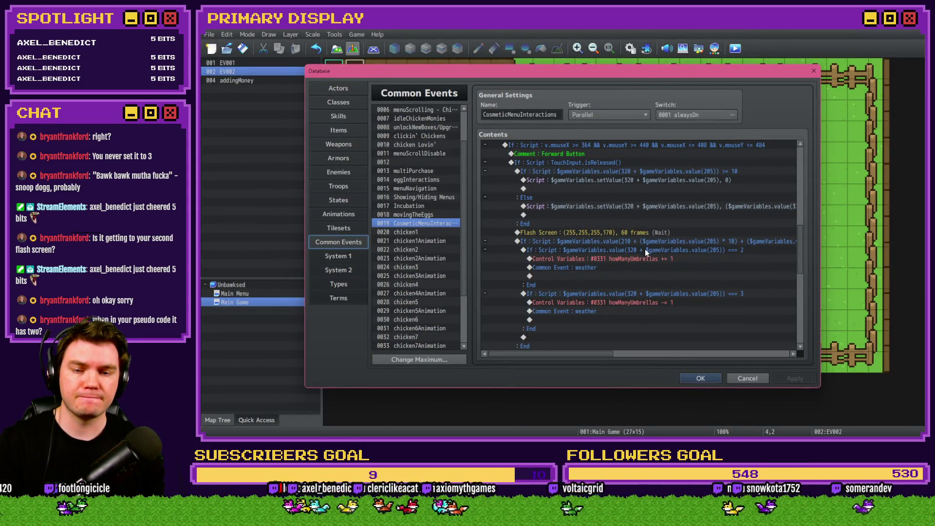
pyautogui.click(650, 241)
pyautogui.click(653, 233)
pyautogui.hotkey('ctrl', 'x')
pyautogui.click(656, 240)
pyautogui.hotkey('ctrl', 'v')
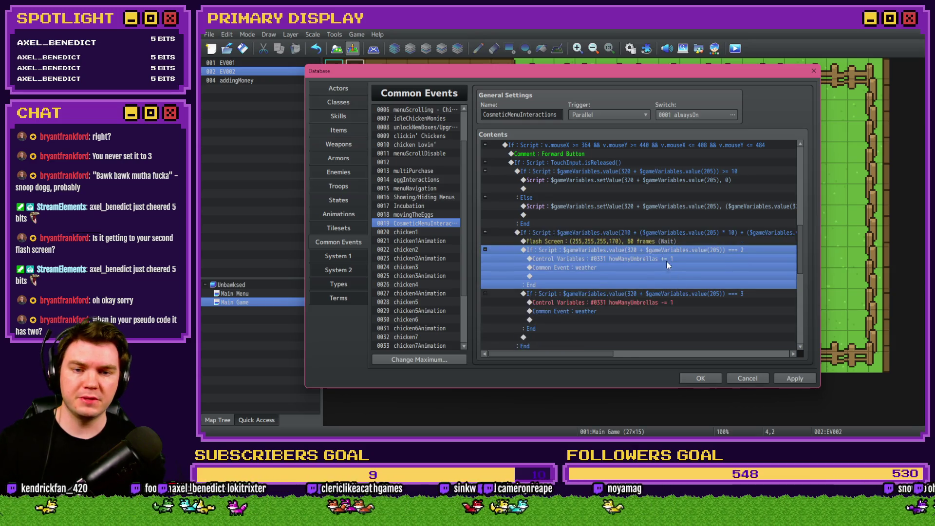
pyautogui.click(690, 380)
# Playtest, cycle the Leghorn's outfit from Crown to Umbrella on the OUTFITS page, then close the game.
pyautogui.hotkey('ctrl', 'r')
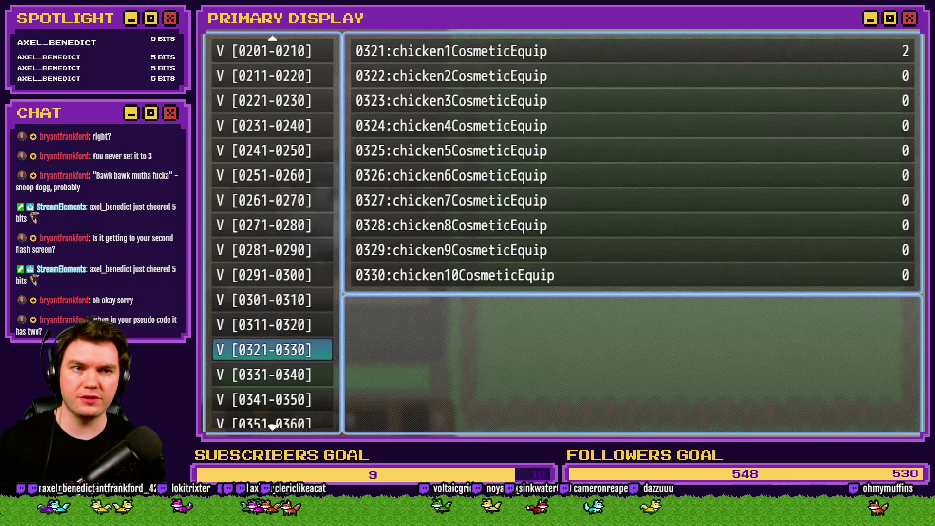
pyautogui.press('Escape')
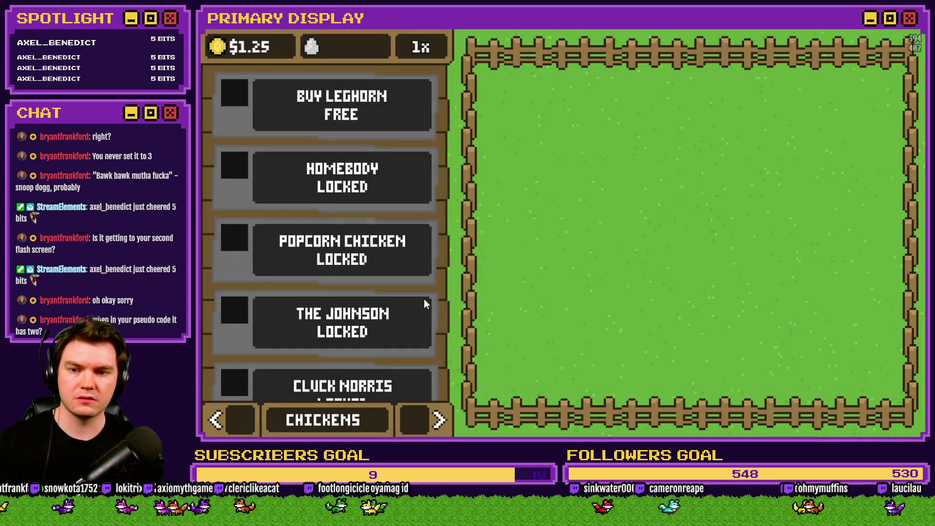
pyautogui.click(439, 420)
pyautogui.click(438, 420)
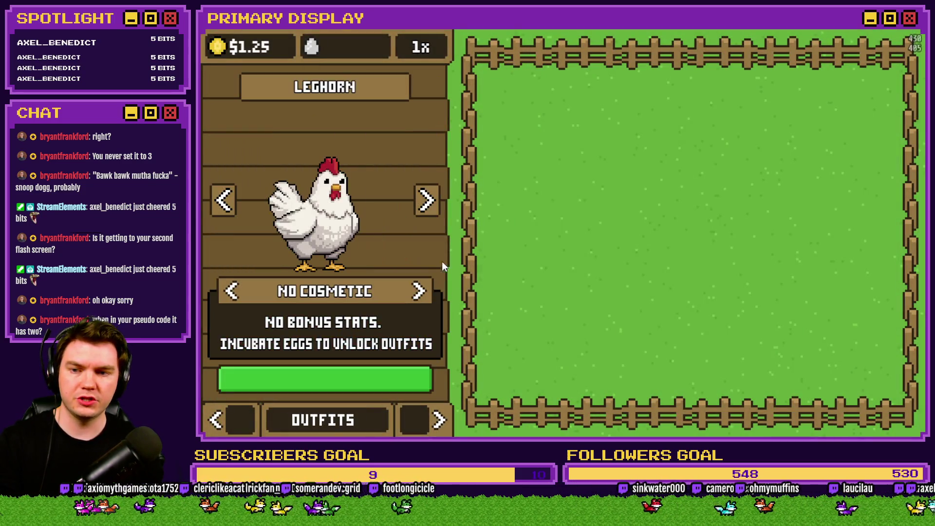
pyautogui.click(419, 292)
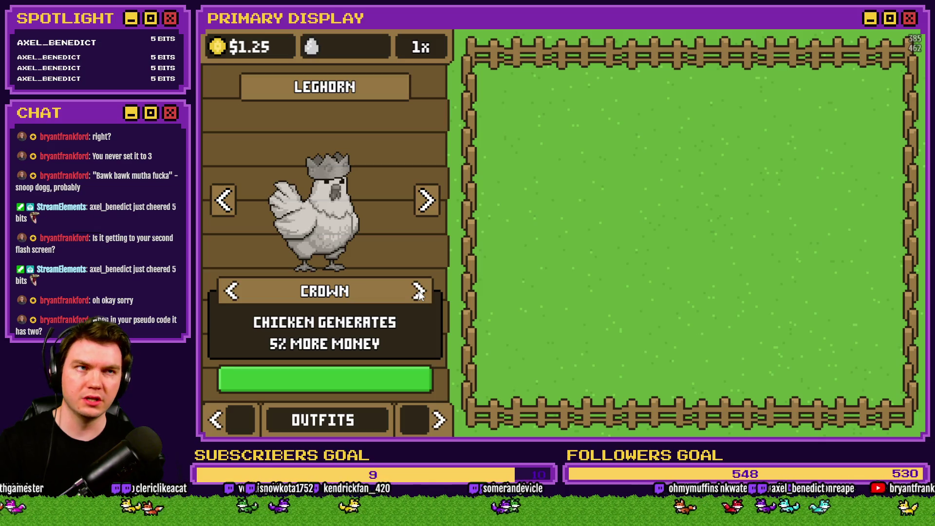
pyautogui.click(419, 291)
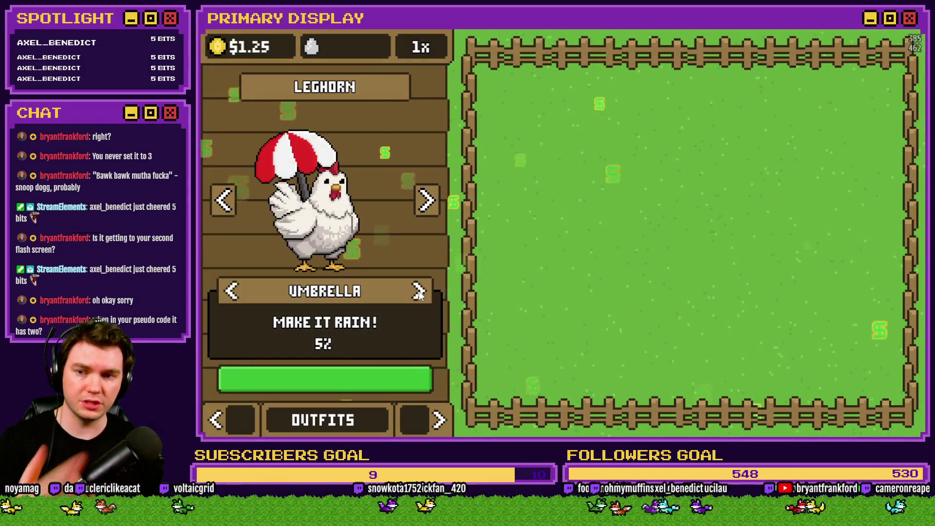
pyautogui.hotkey('alt', 'F4')
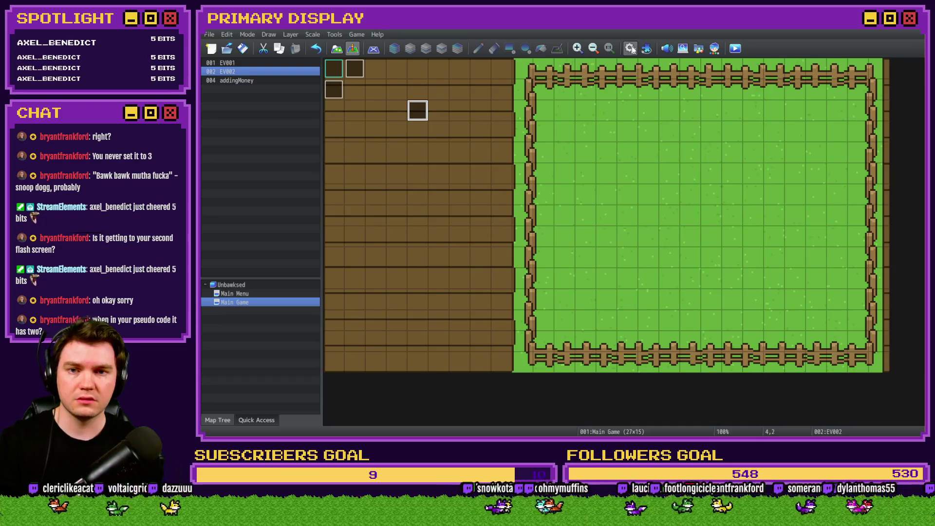
# Reopen Common Events and place the cosmetic-cycling block after the umbrella check.
pyautogui.click(630, 48)
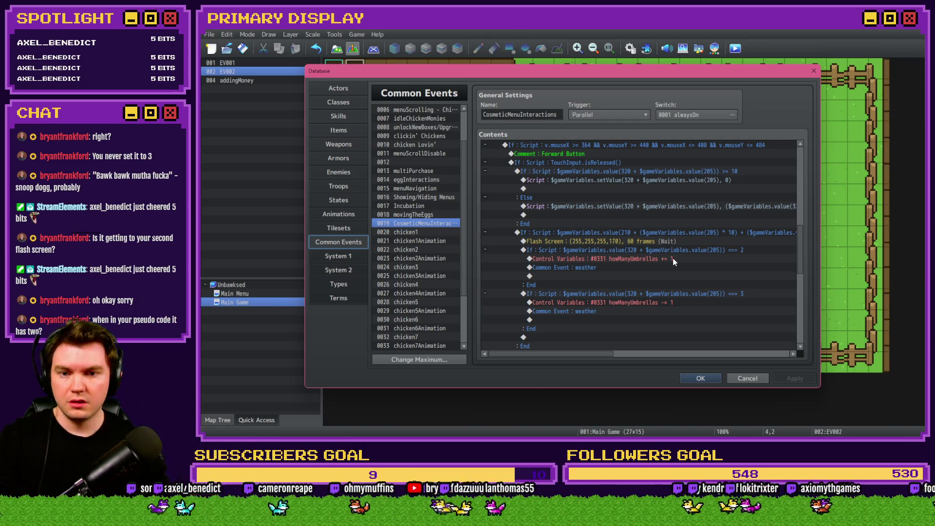
pyautogui.click(709, 378)
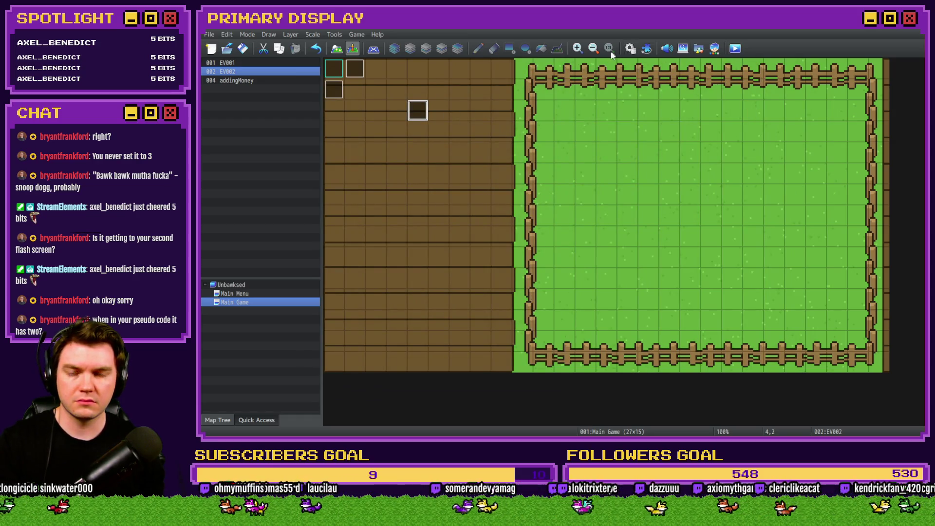
pyautogui.click(630, 49)
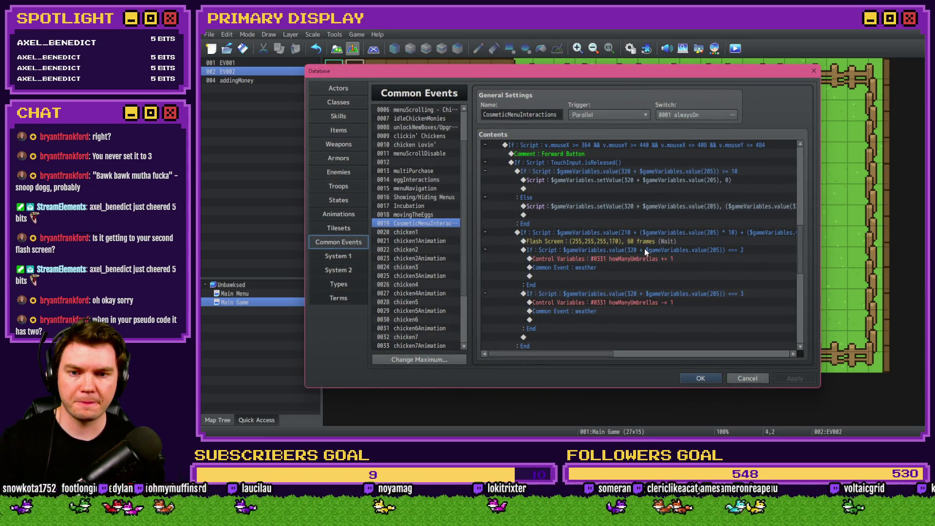
pyautogui.click(652, 242)
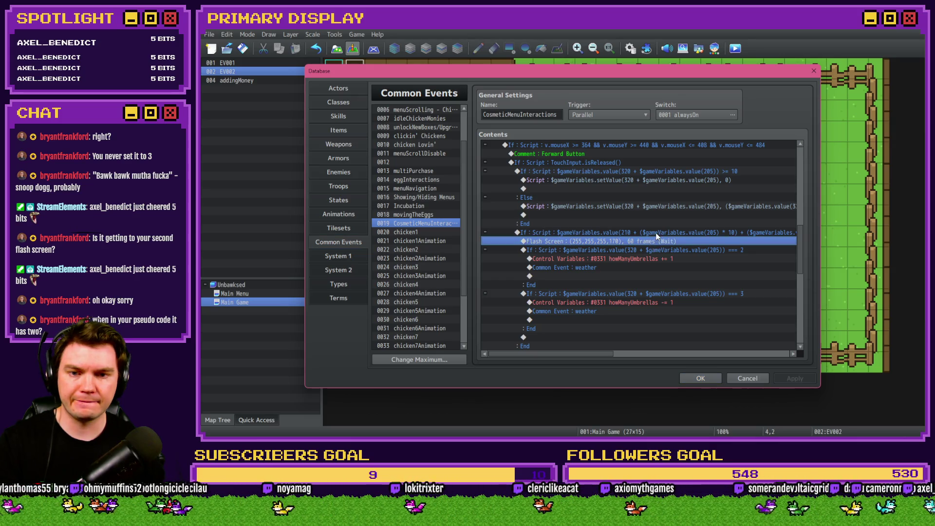
pyautogui.click(659, 232)
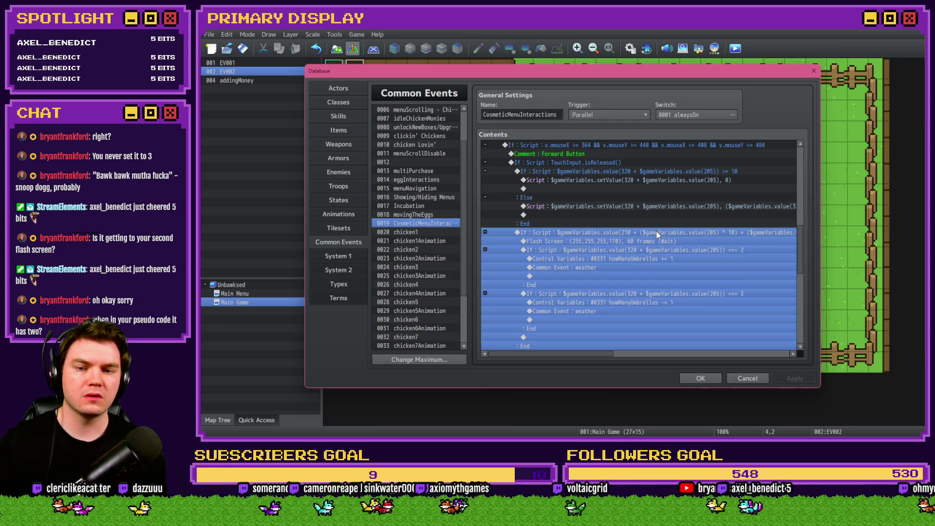
pyautogui.moveTo(654, 236); pyautogui.dragTo(656, 230)
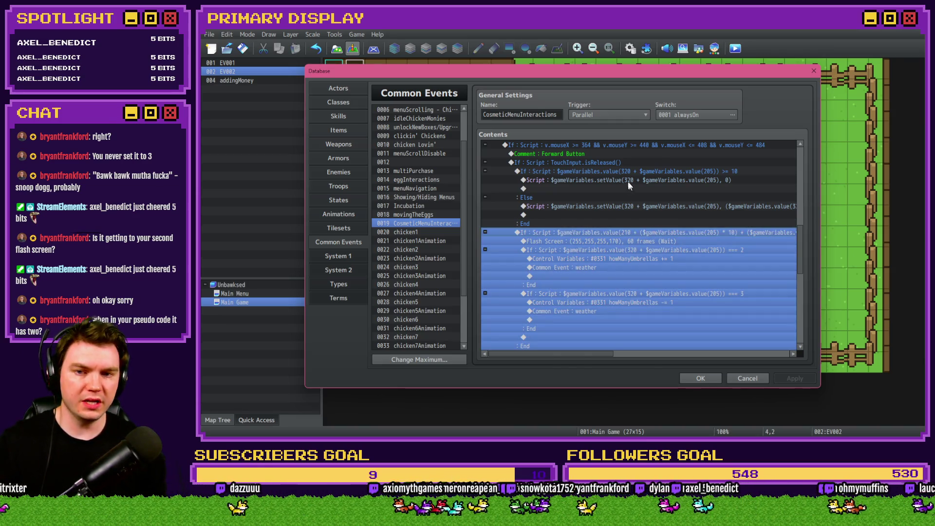
pyautogui.click(625, 163)
pyautogui.click(624, 172)
pyautogui.moveTo(624, 177); pyautogui.dragTo(653, 191)
pyautogui.click(653, 183)
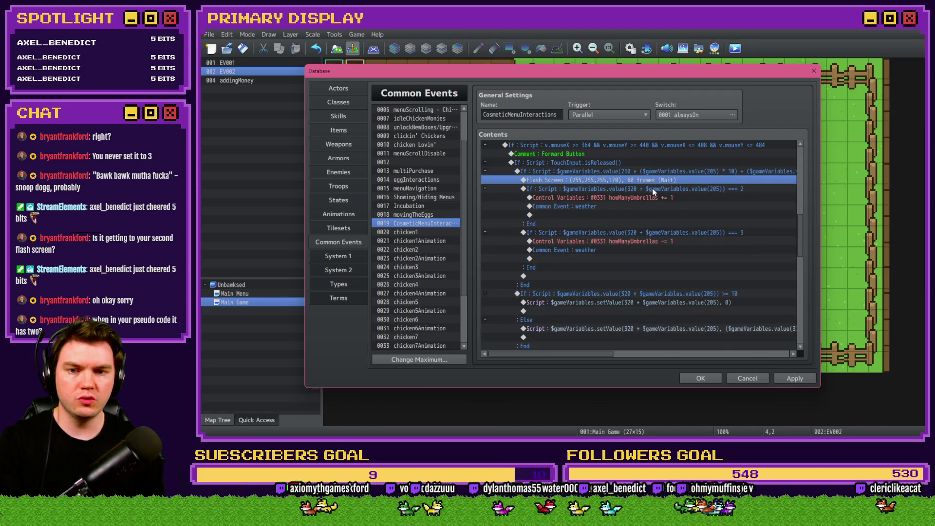
# Delete the Flash Screen rows and the If … === 3 umbrella-decrease block, then apply with OK.
pyautogui.press('Delete')
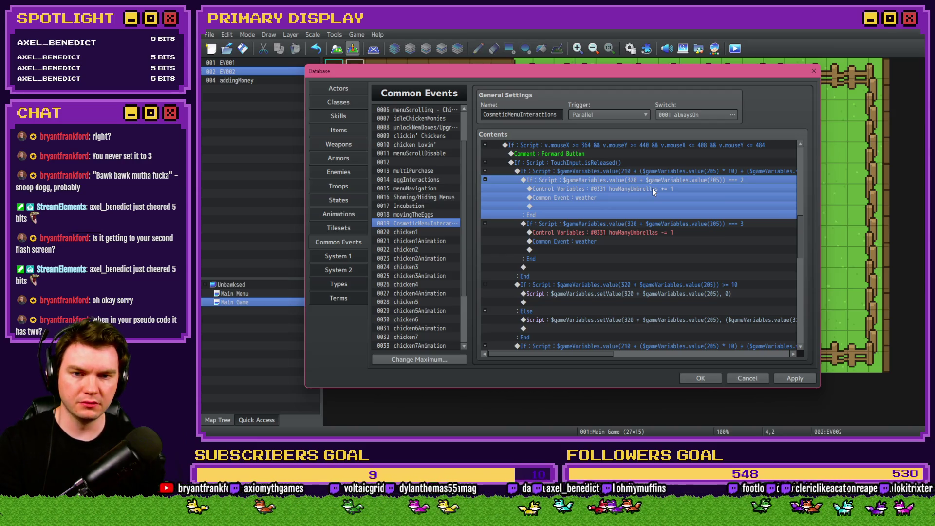
pyautogui.press('Delete')
pyautogui.scroll(-3, 650, 209)
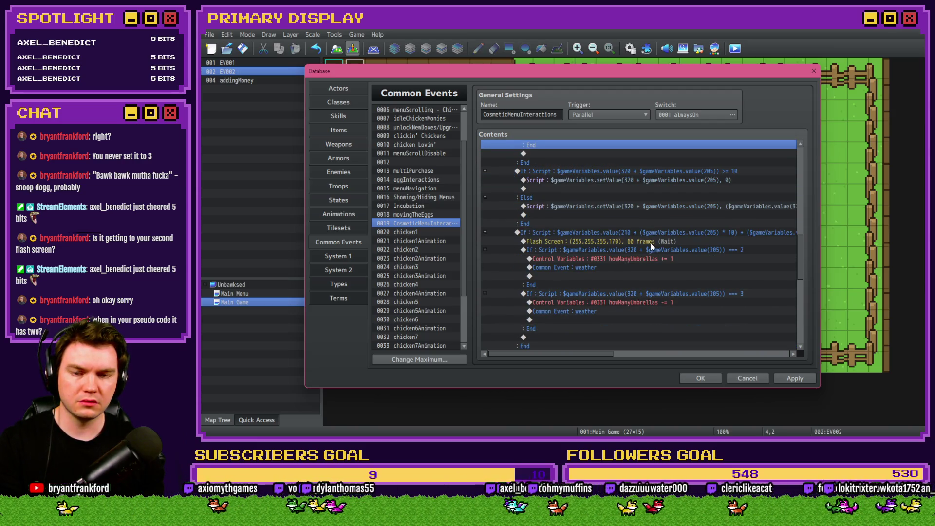
pyautogui.scroll(-2, 652, 247)
pyautogui.click(652, 203)
pyautogui.press('Delete')
pyautogui.click(657, 248)
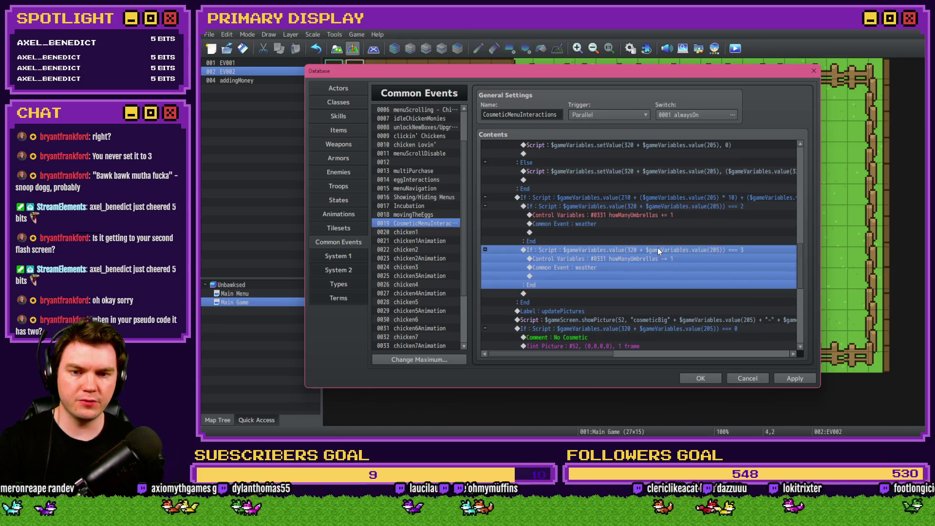
pyautogui.press('Delete')
pyautogui.click(692, 376)
# Save and start a playtest, switching the shop panel to OUTFITS.
pyautogui.click(734, 49)
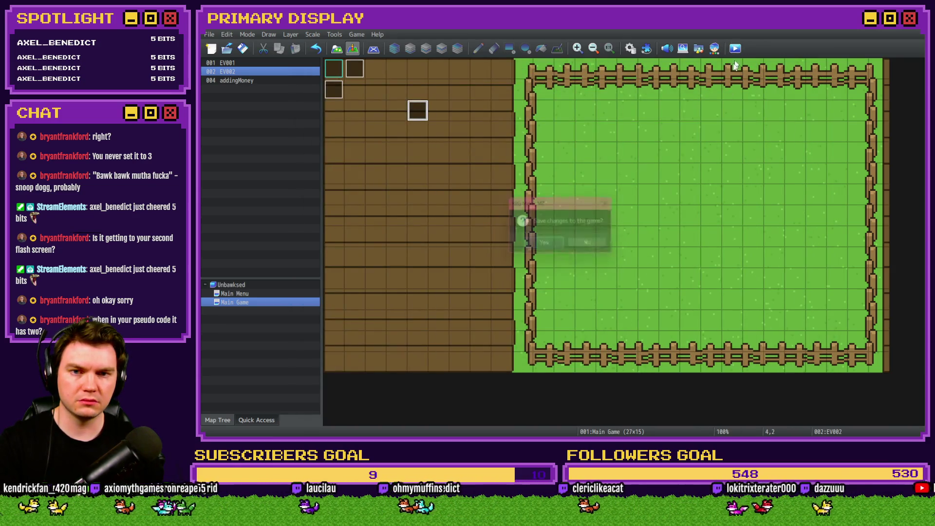
pyautogui.click(550, 243)
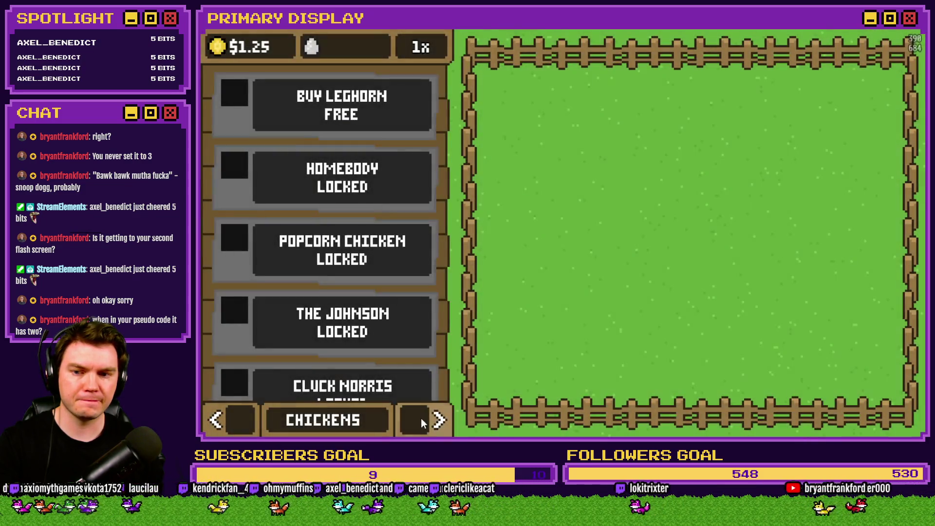
pyautogui.click(423, 422)
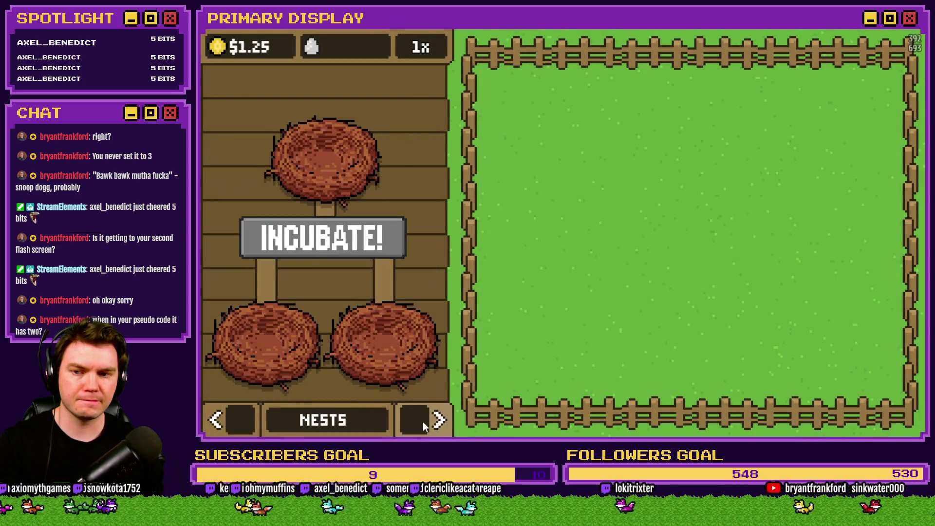
pyautogui.click(423, 422)
# Cycle the Leghorn's outfit past Umbrella, Necktie, Bandana and No Cosmetic around to Crown, watching the money rain.
pyautogui.click(420, 291)
pyautogui.click(420, 291)
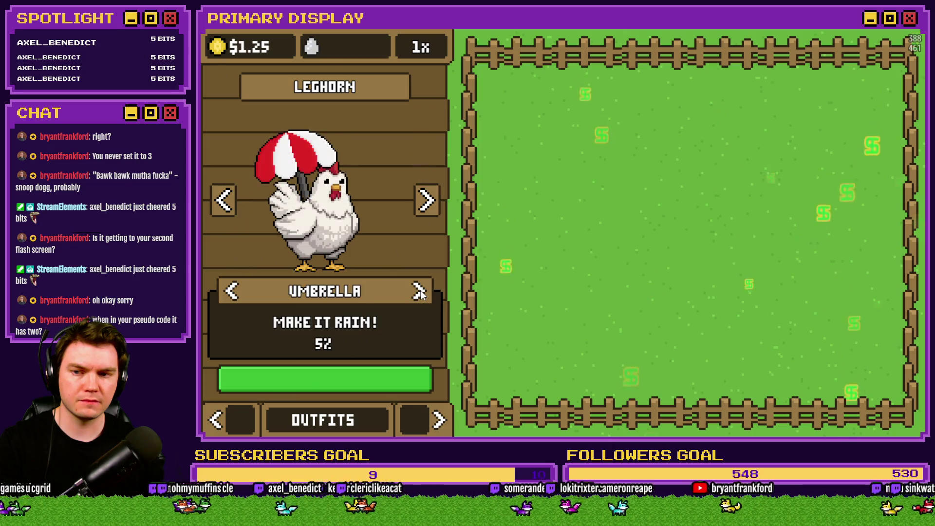
pyautogui.click(420, 292)
pyautogui.click(237, 293)
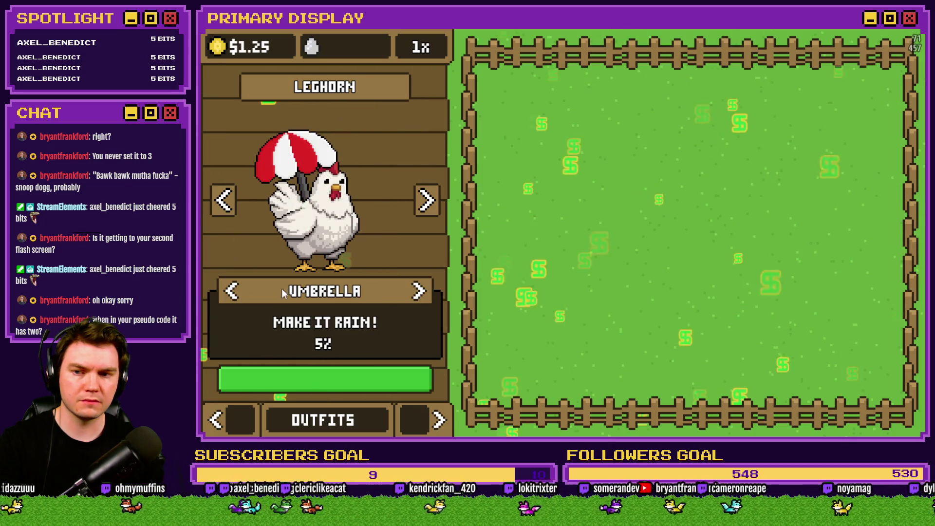
pyautogui.click(419, 291)
pyautogui.click(420, 291)
pyautogui.click(420, 291)
pyautogui.click(420, 292)
pyautogui.click(419, 291)
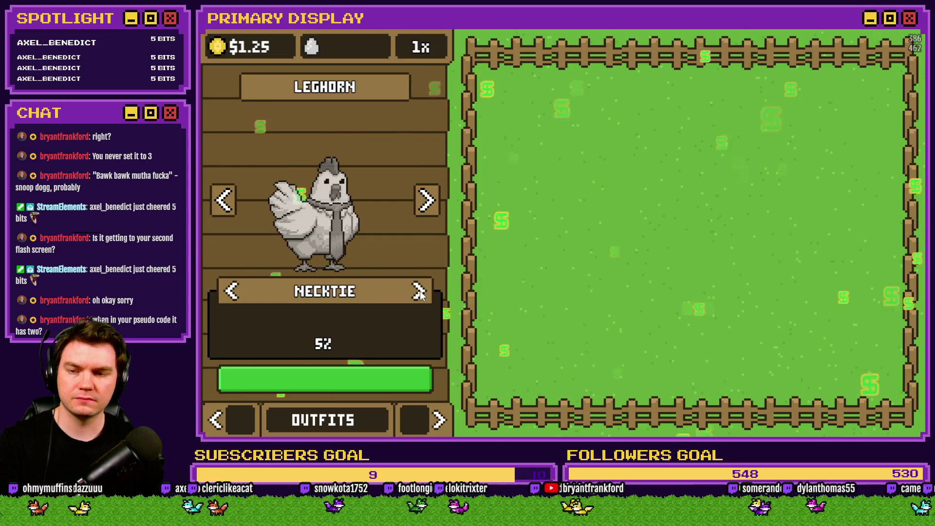
pyautogui.click(419, 291)
pyautogui.click(420, 291)
pyautogui.click(420, 291)
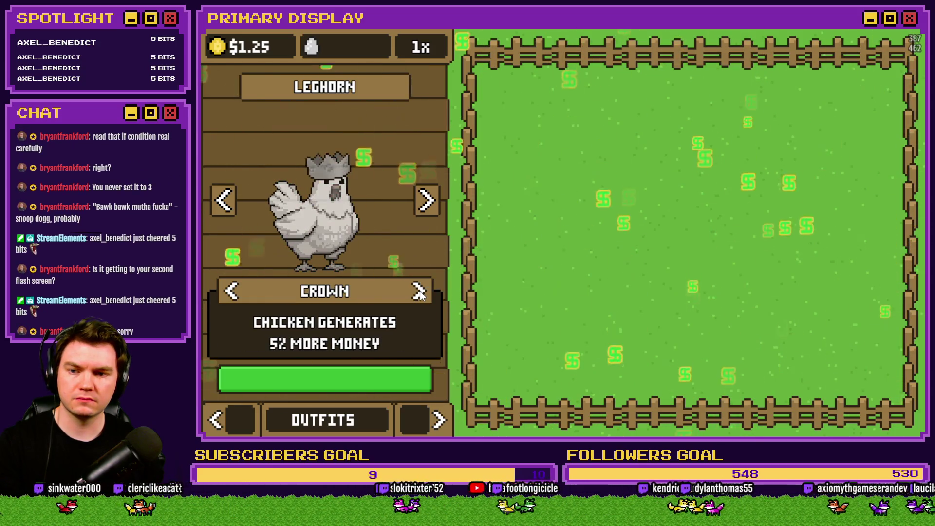
pyautogui.click(419, 292)
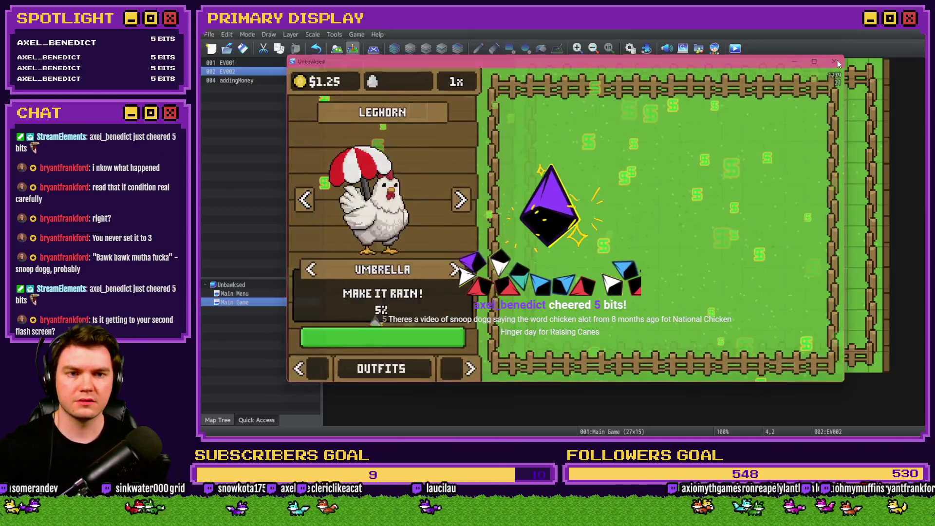
# Close the playtest and reopen the Database on CosmeticMenuInteractions.
pyautogui.click(837, 60)
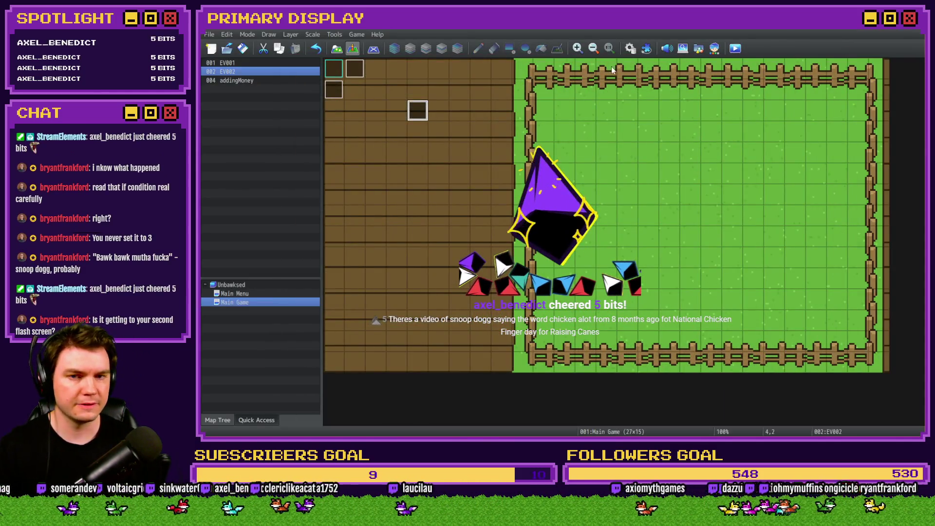
pyautogui.click(630, 48)
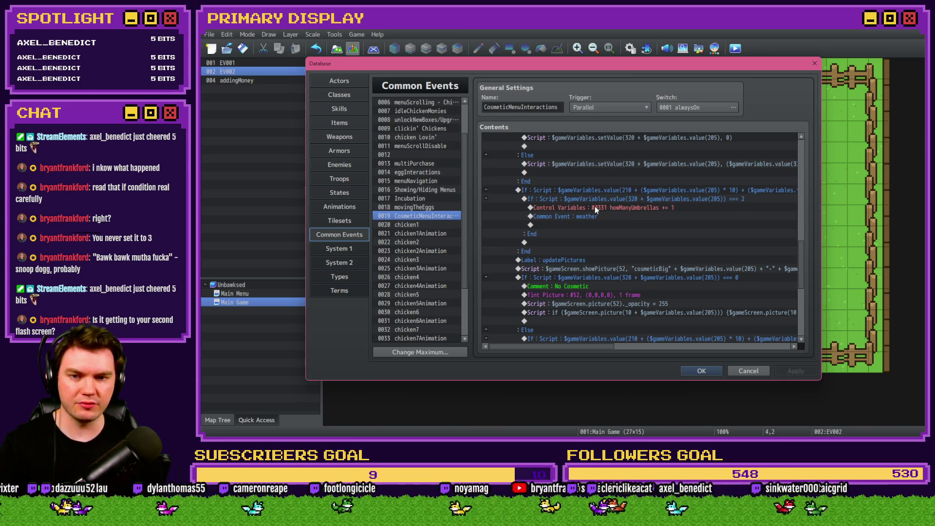
pyautogui.scroll(1, 612, 265)
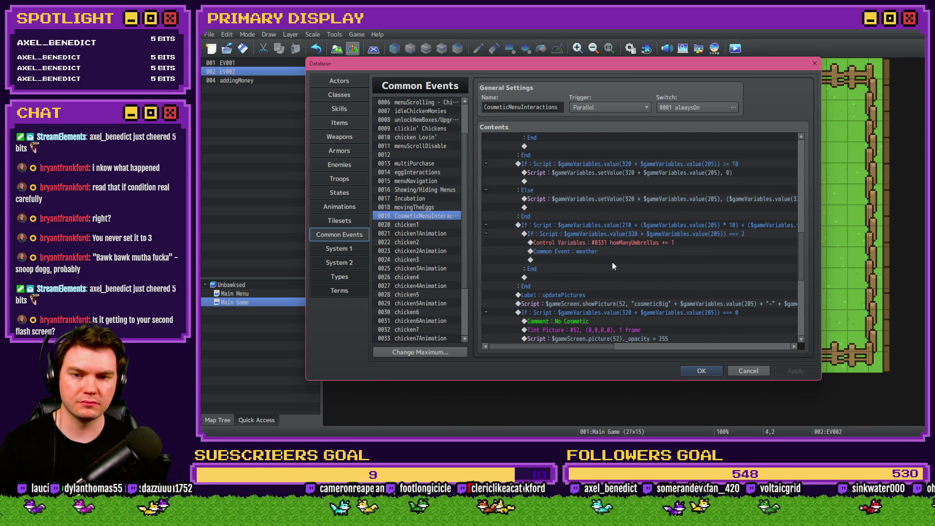
pyautogui.scroll(-2, 612, 262)
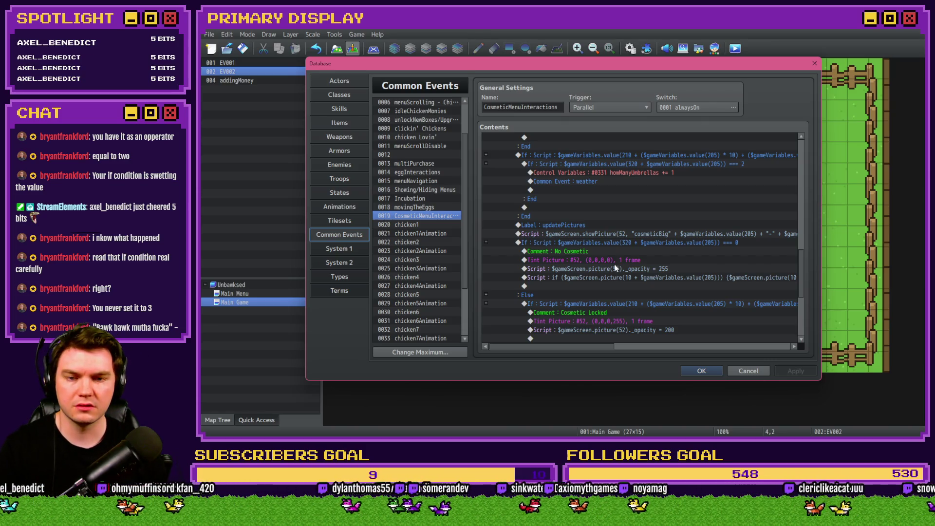
pyautogui.scroll(1, 617, 270)
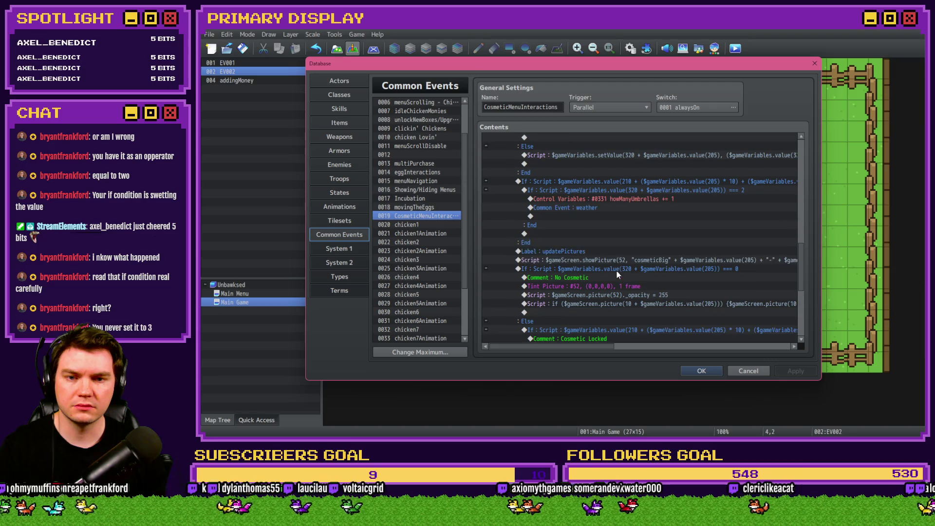
# Review the If === 3 block lowering and the === 2 check raising howManyUmbrellas.
pyautogui.moveTo(600, 346)
pyautogui.mouseDown()
pyautogui.moveTo(647, 349)
pyautogui.moveTo(606, 348)
pyautogui.mouseUp()
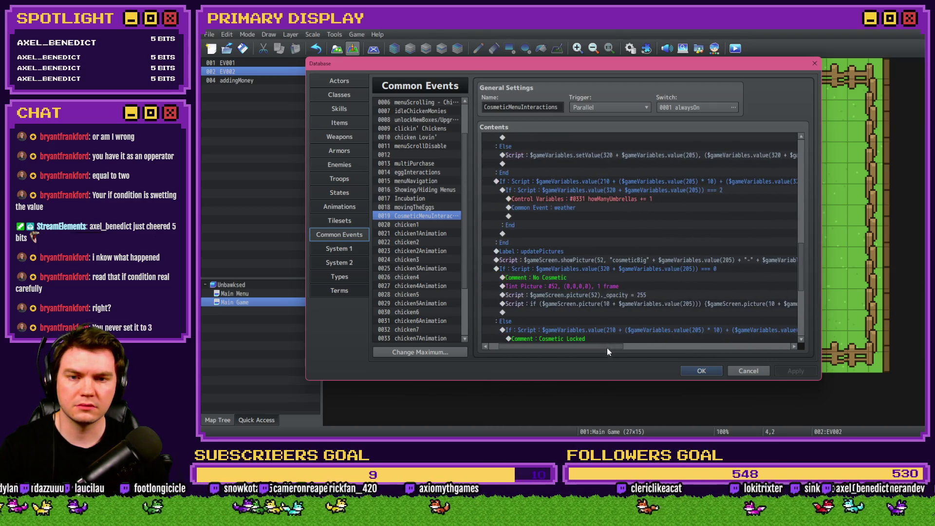
pyautogui.scroll(-1, 636, 236)
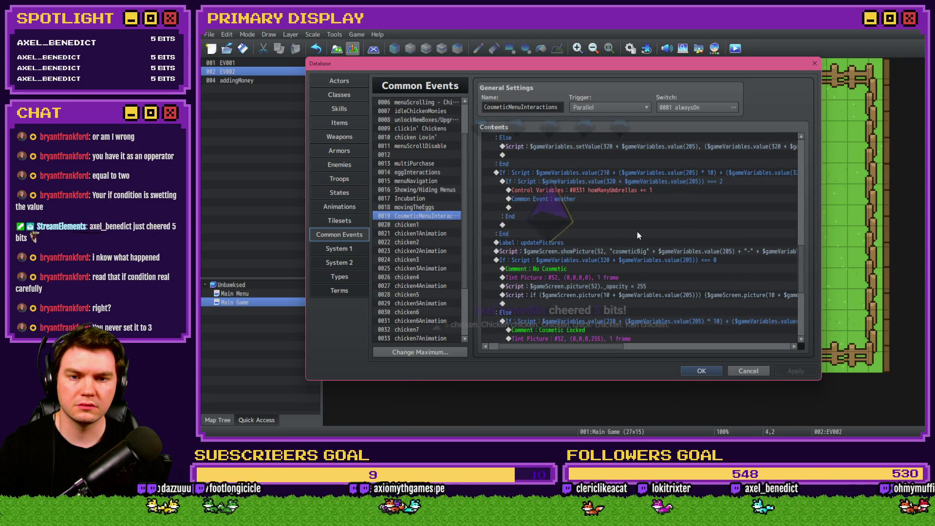
pyautogui.scroll(-2, 637, 232)
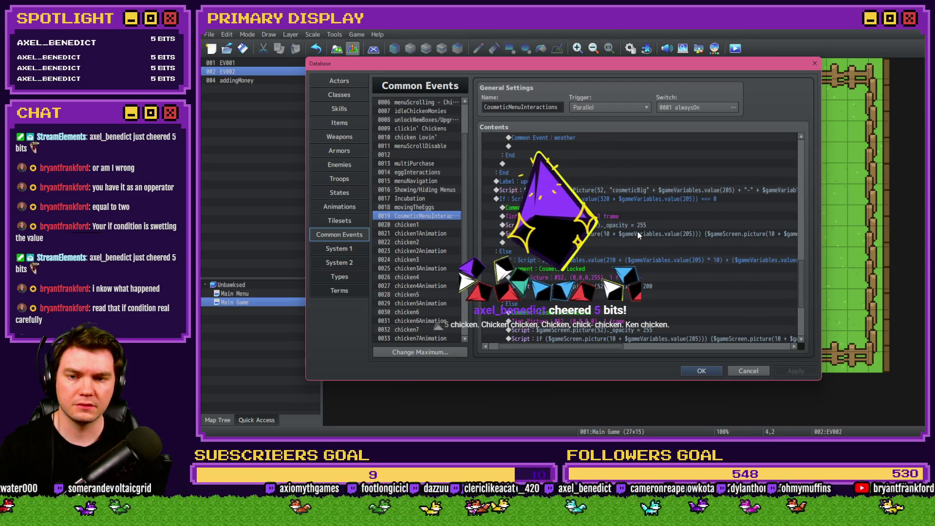
pyautogui.scroll(2, 638, 232)
pyautogui.scroll(2, 637, 232)
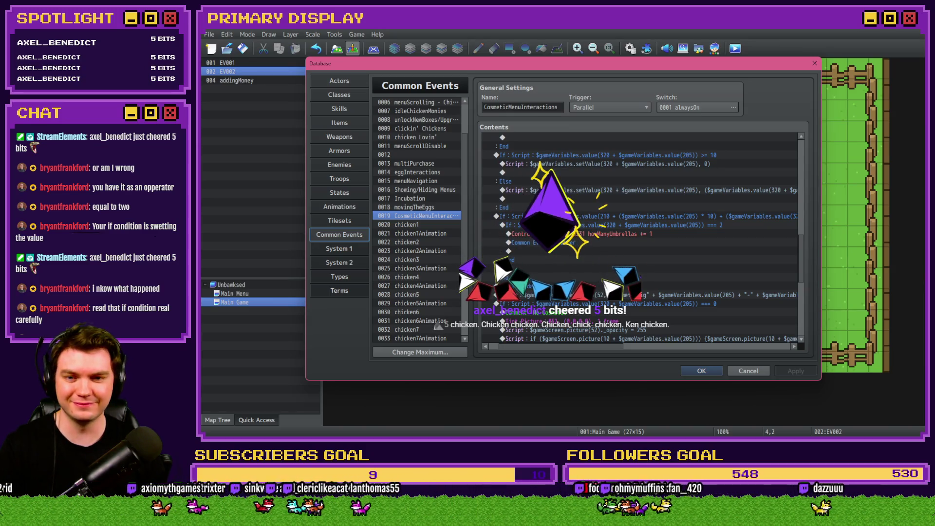
pyautogui.scroll(4, 638, 238)
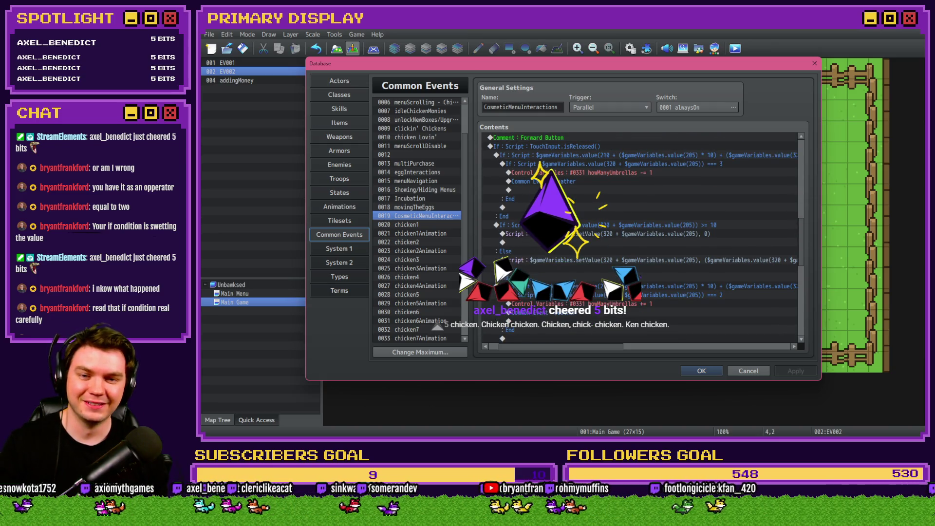
pyautogui.scroll(1, 638, 239)
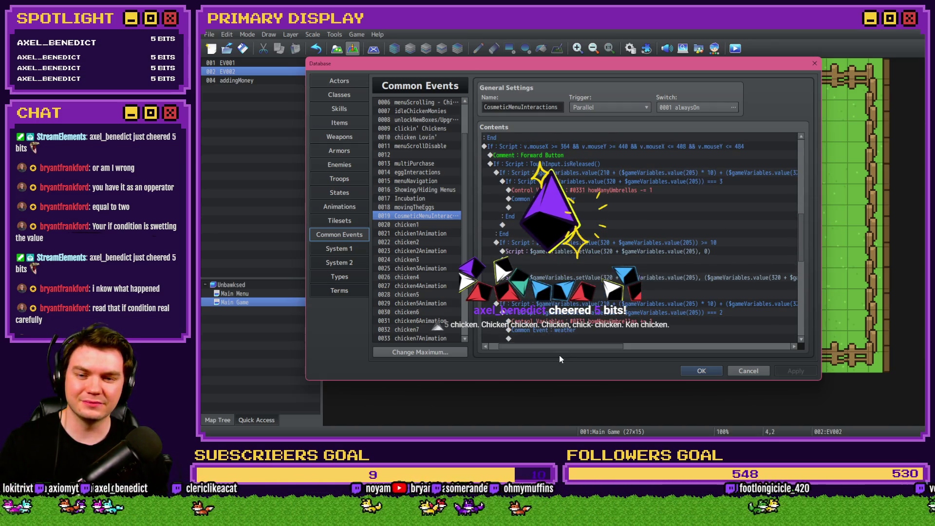
pyautogui.moveTo(562, 346); pyautogui.dragTo(587, 346)
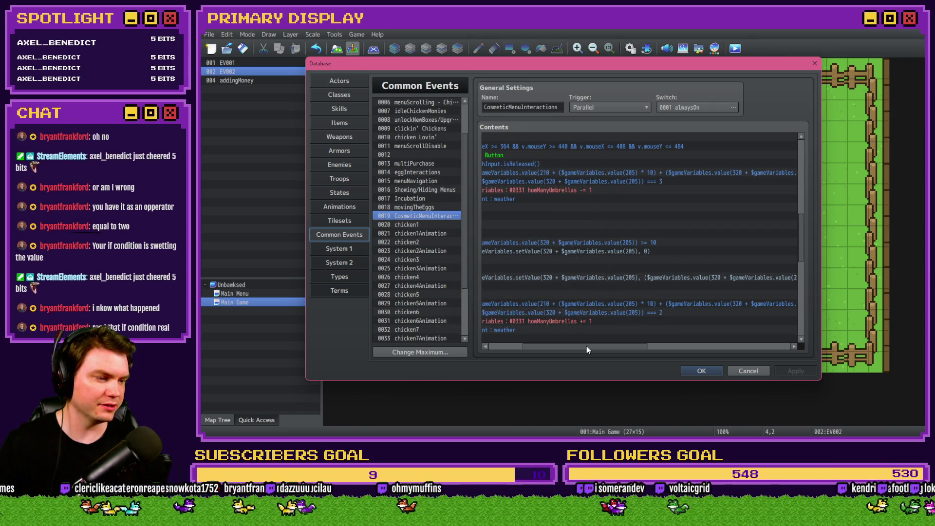
pyautogui.moveTo(587, 345); pyautogui.dragTo(577, 348)
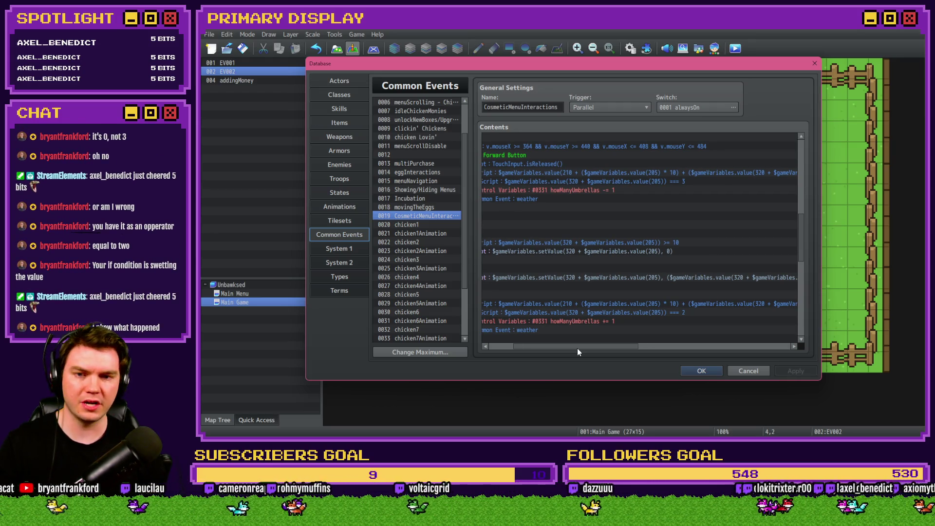
pyautogui.moveTo(577, 349)
pyautogui.mouseDown()
pyautogui.moveTo(629, 351)
pyautogui.moveTo(565, 349)
pyautogui.mouseUp()
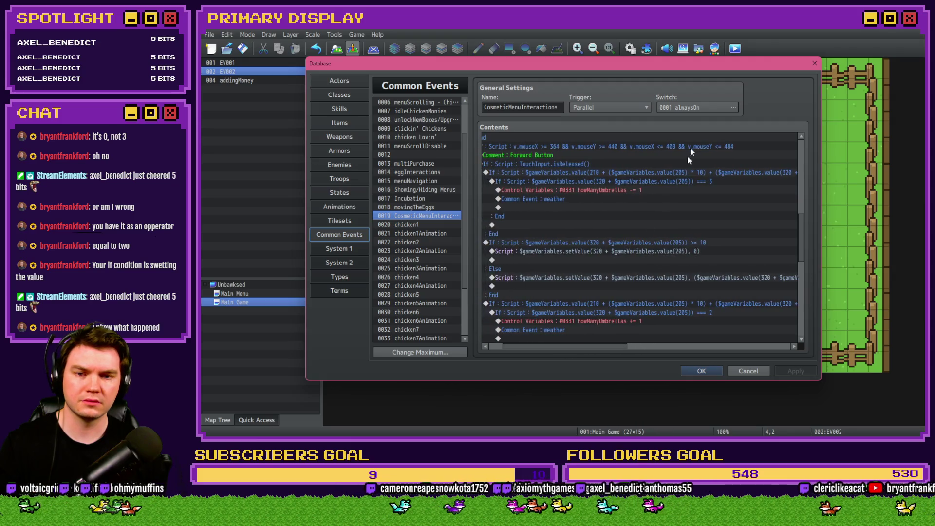
pyautogui.click(678, 182)
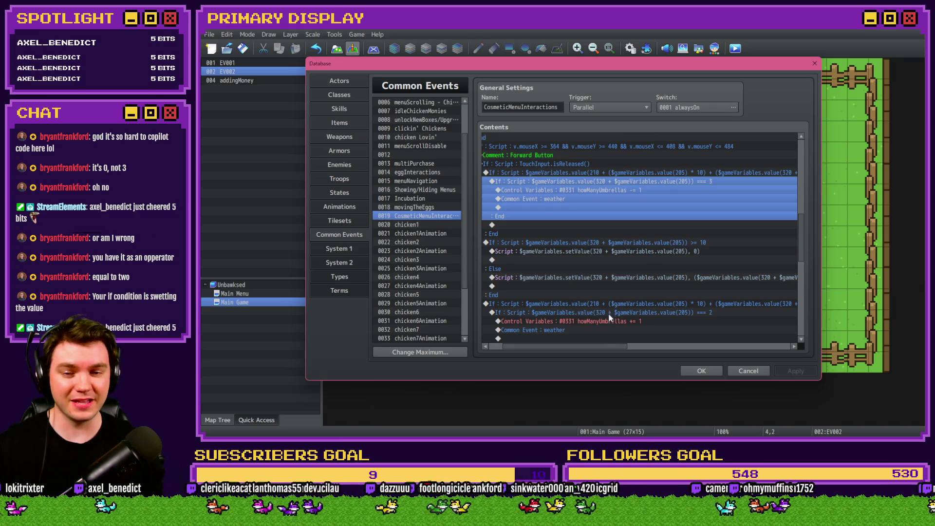
pyautogui.moveTo(602, 346); pyautogui.dragTo(580, 349)
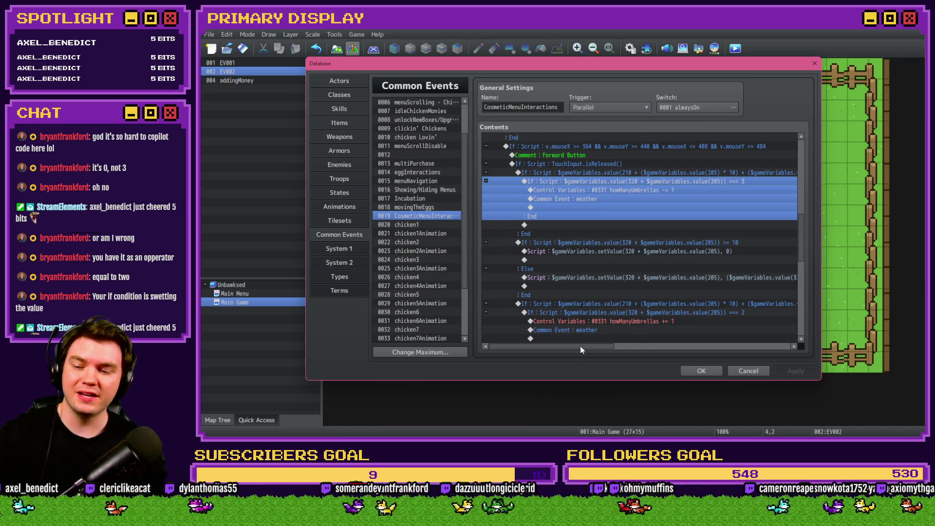
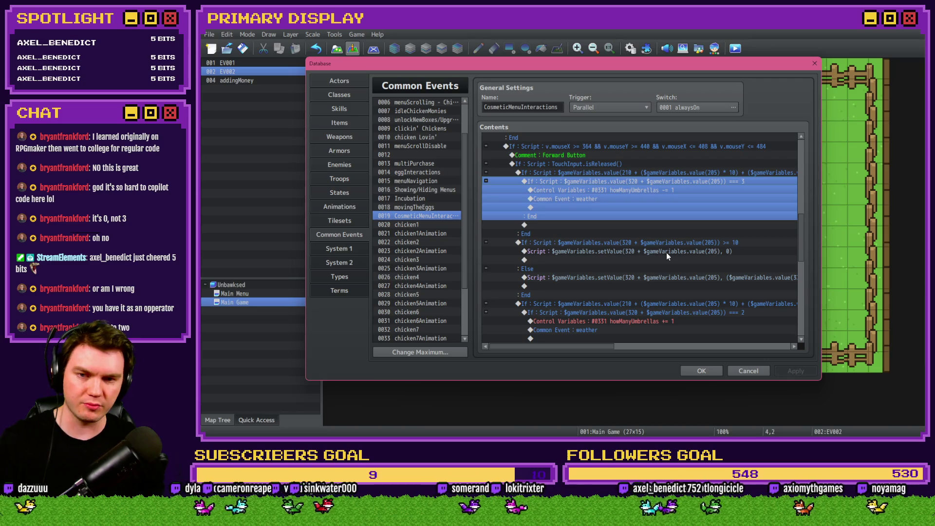
# Select the outer umbrella condition block and review its nested howManyUmbrellas branches.
pyautogui.click(660, 173)
pyautogui.moveTo(578, 348); pyautogui.dragTo(651, 341)
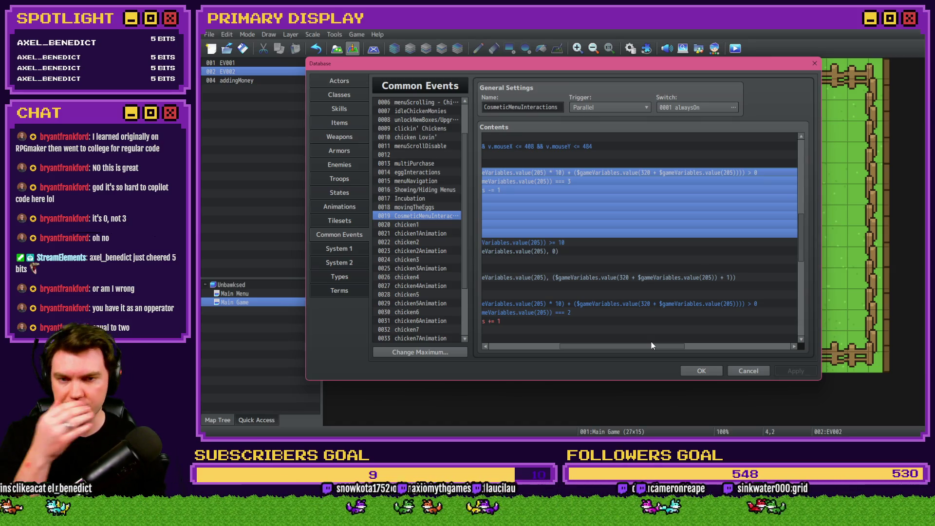
pyautogui.moveTo(652, 345); pyautogui.dragTo(656, 346)
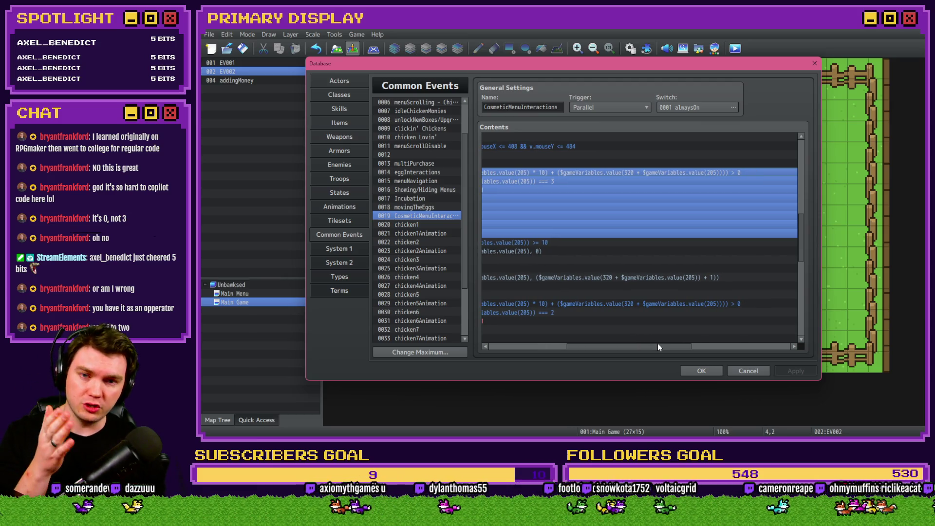
pyautogui.moveTo(657, 343); pyautogui.dragTo(597, 343)
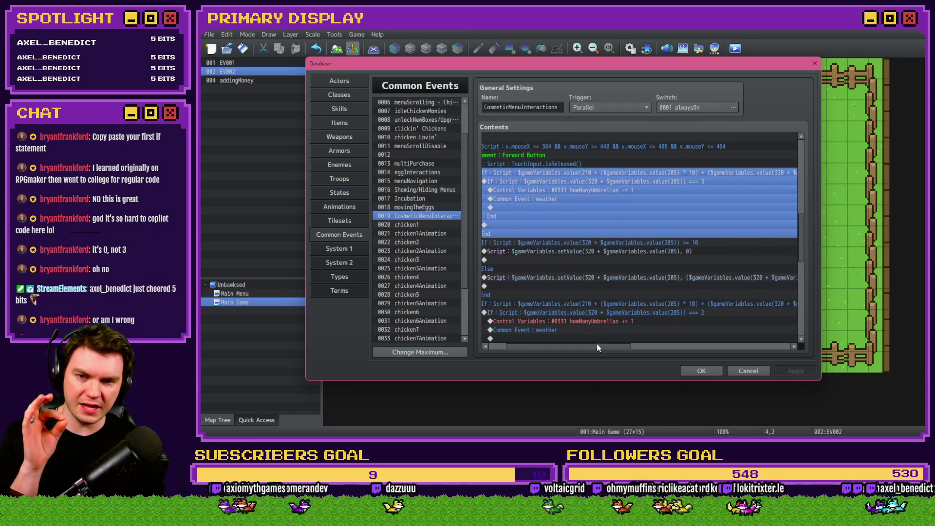
# Select the inner umbrella If block containing the howManyUmbrellas decrement line.
pyautogui.click(612, 180)
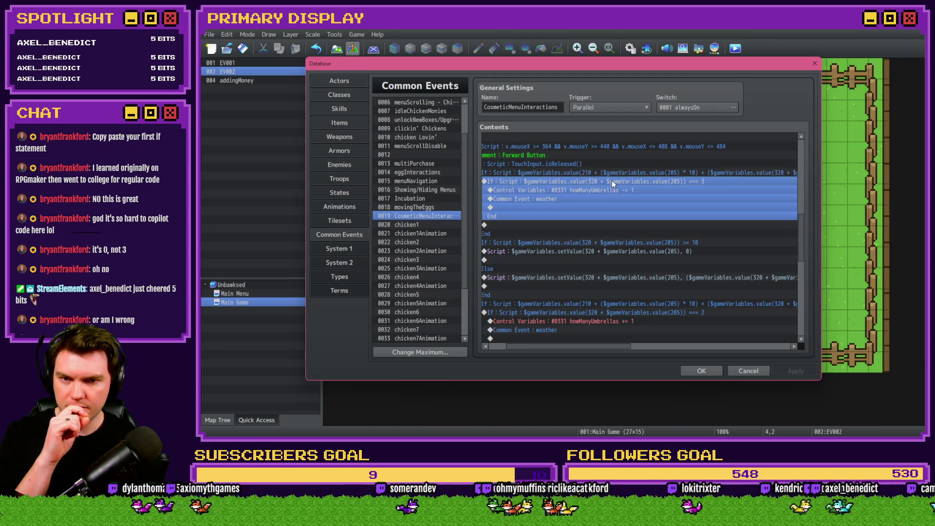
pyautogui.click(615, 191)
pyautogui.click(617, 180)
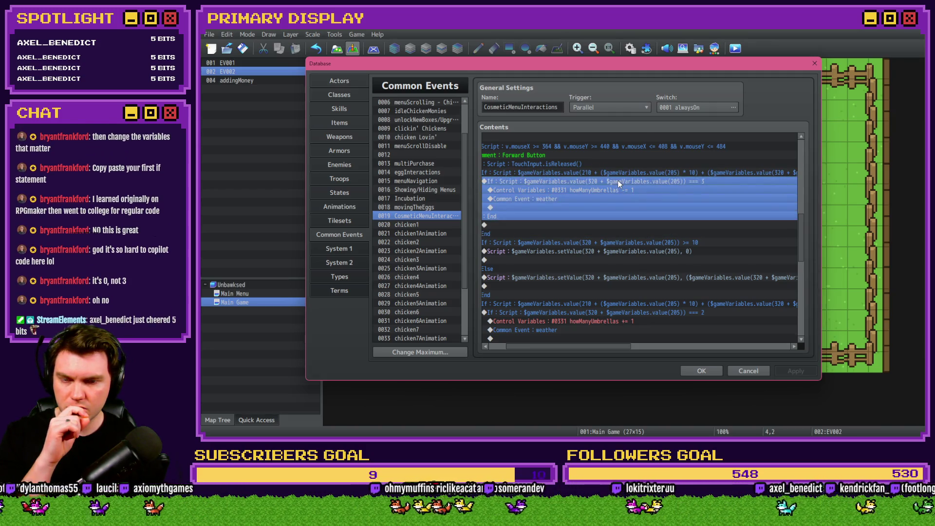
pyautogui.click(620, 174)
pyautogui.click(619, 183)
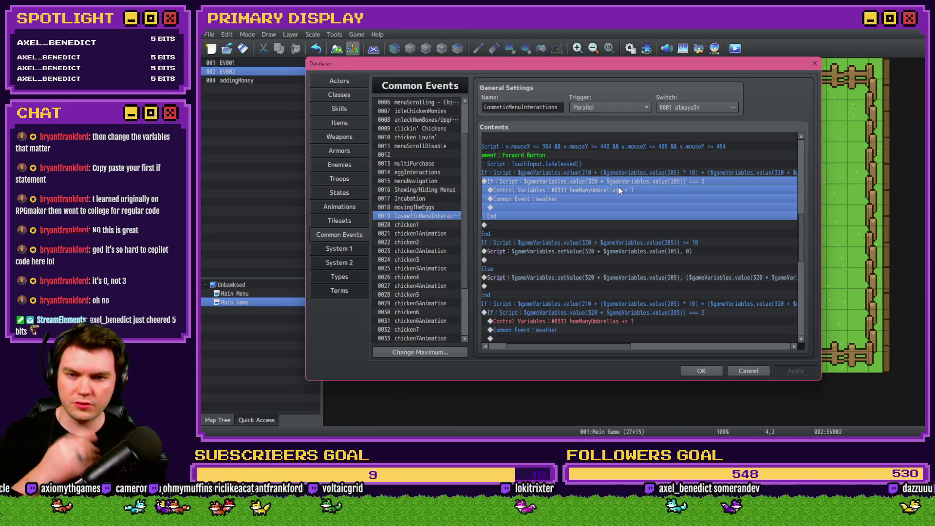
# Start a Control Variables command and open the variable selector on range 0301–0320.
pyautogui.press('Insert')
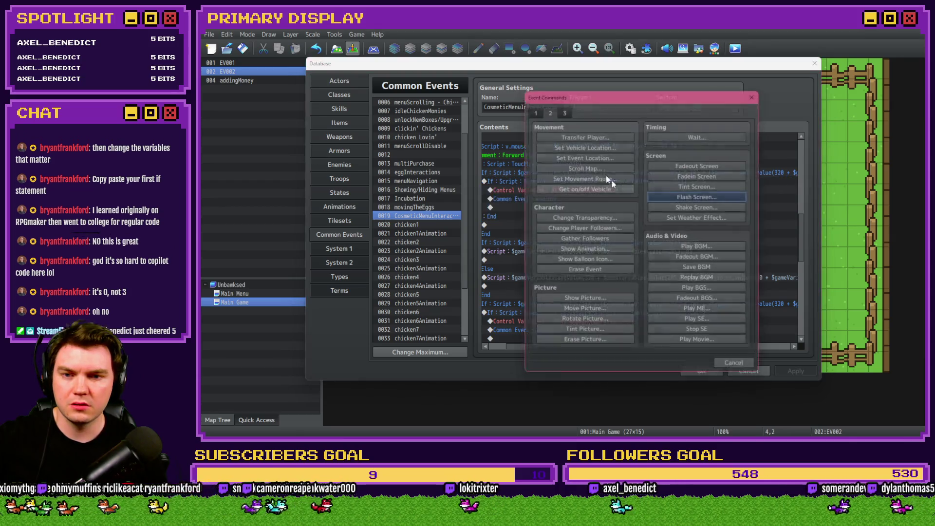
pyautogui.click(605, 221)
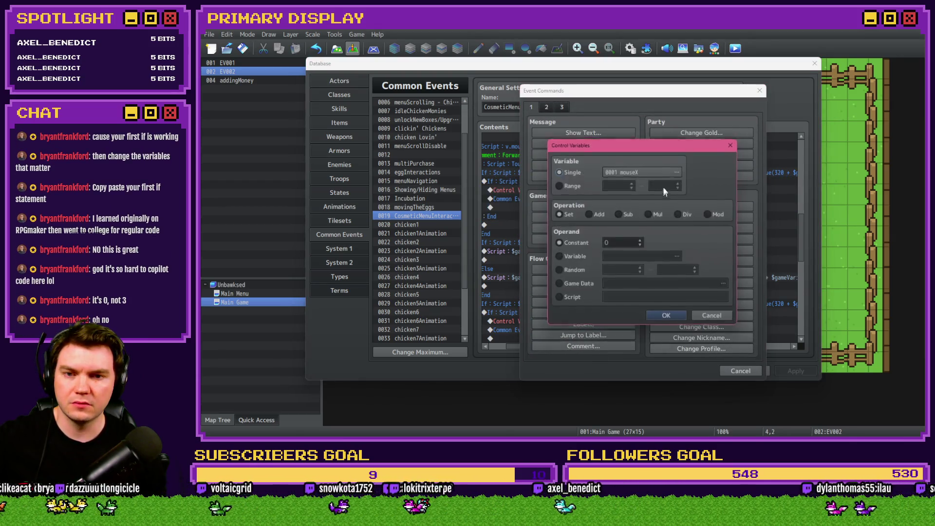
pyautogui.click(635, 171)
pyautogui.scroll(-1, 615, 255)
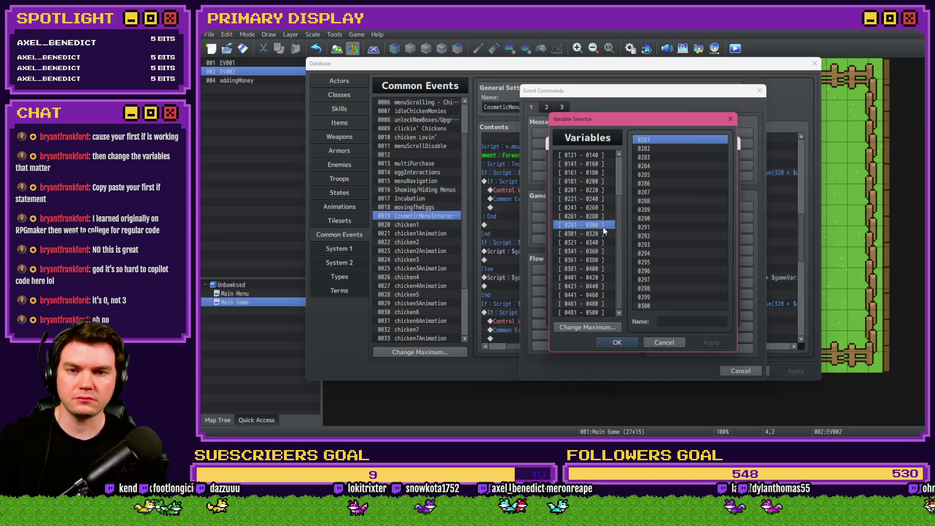
pyautogui.click(604, 231)
pyautogui.press('Down')
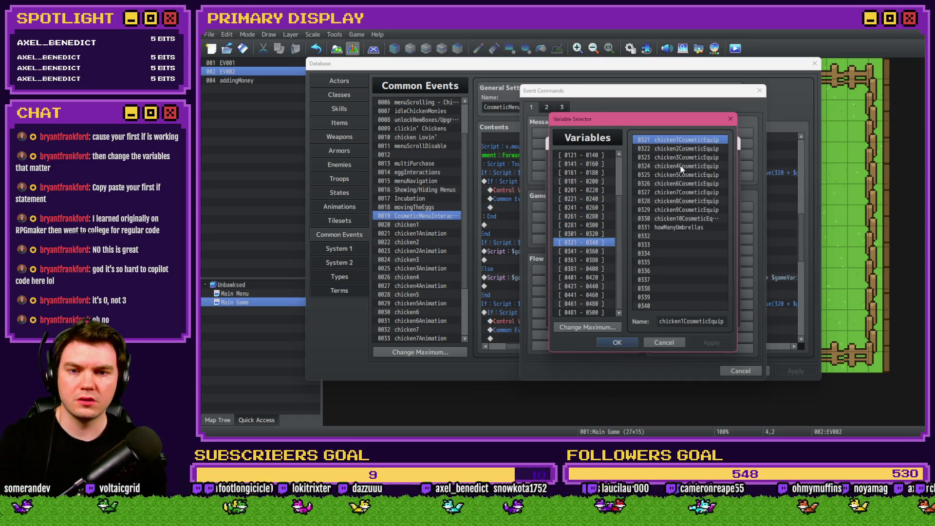
pyautogui.press('Up')
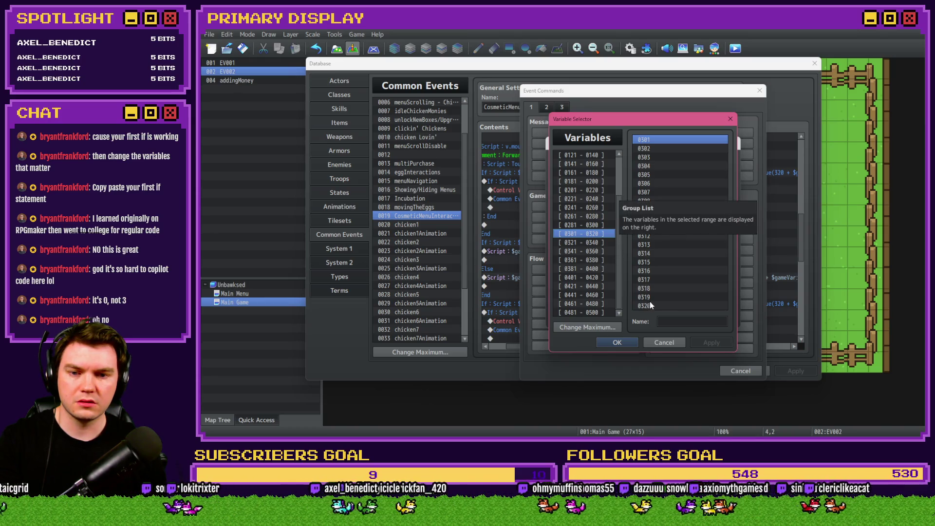
# Confirm chicken2CosmeticEquip is variable 0322 in range 0321–0340, then cancel the dialogs unchanged.
pyautogui.press('End')
pyautogui.click(591, 189)
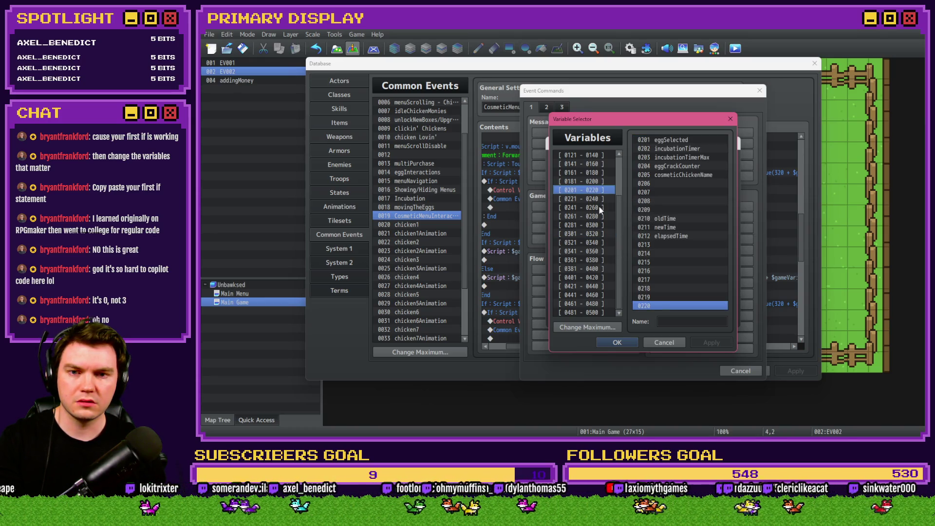
pyautogui.click(595, 233)
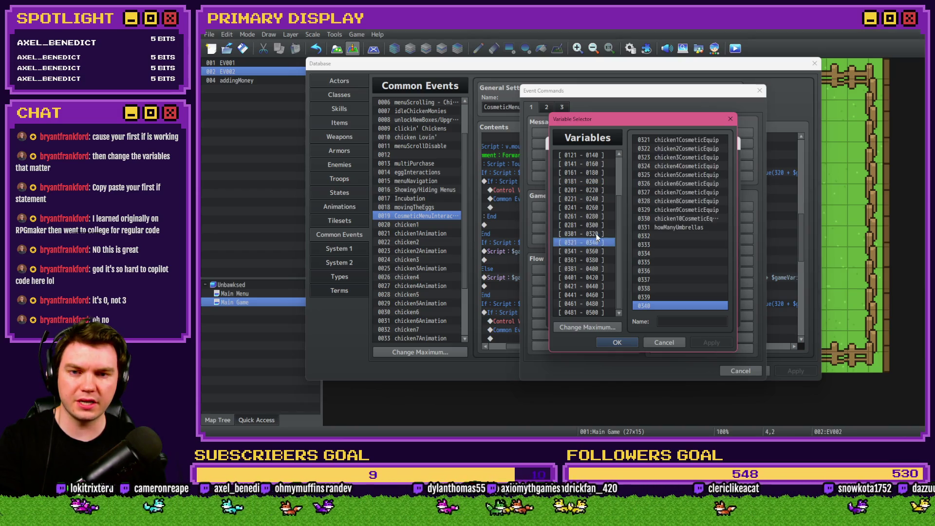
pyautogui.press('Down')
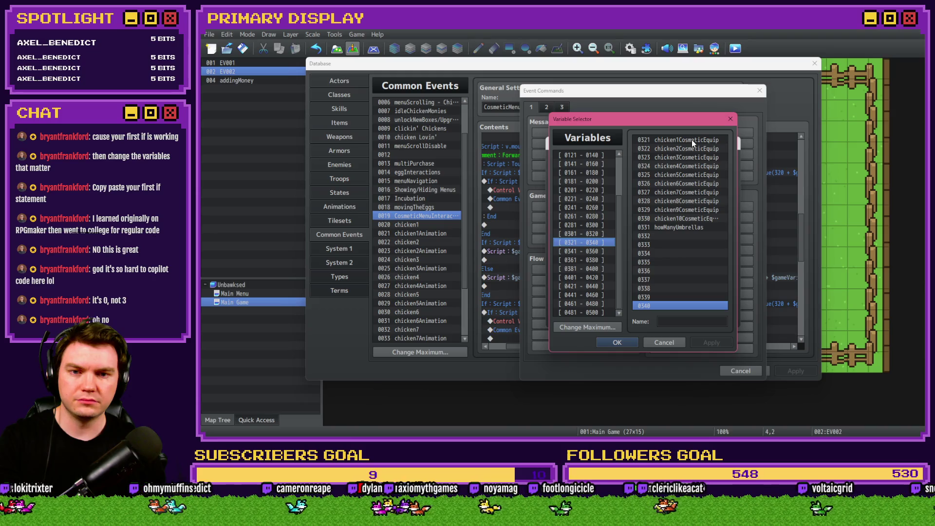
pyautogui.click(692, 150)
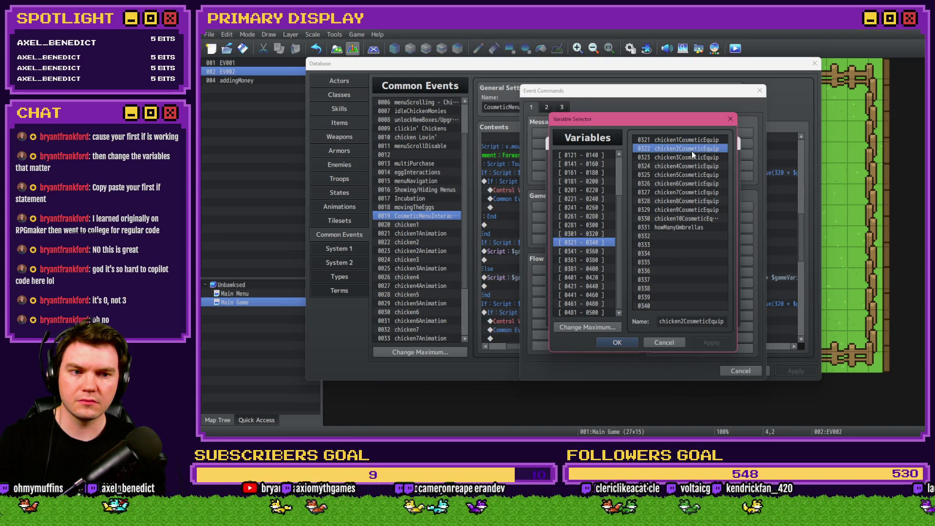
pyautogui.press('Escape')
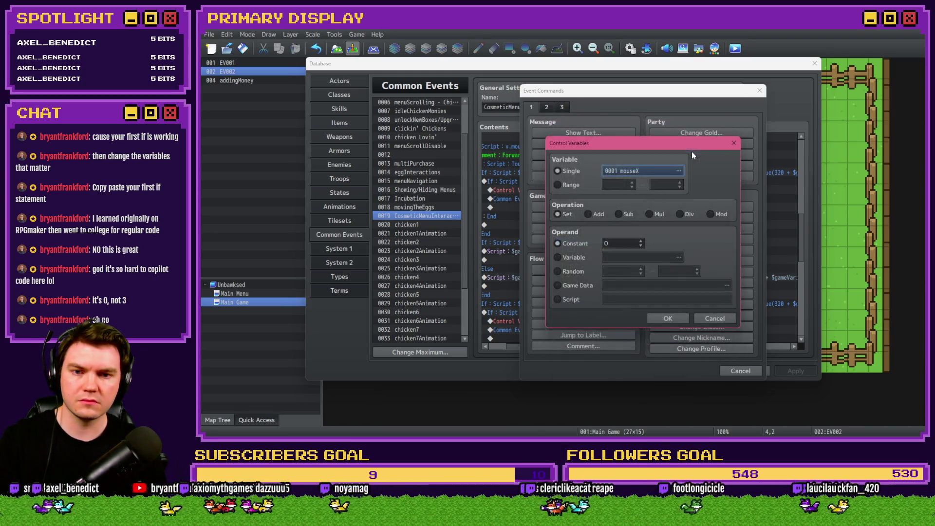
pyautogui.press('Escape')
pyautogui.press('Escape')
pyautogui.doubleClick(649, 182)
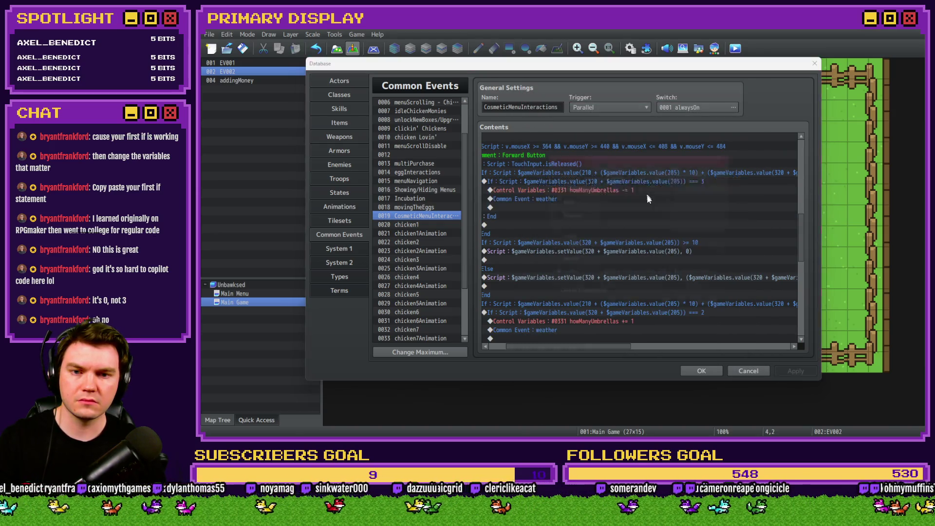
# Change the upper umbrella condition script to compare '=== 2' instead of 3.
pyautogui.click(695, 282)
pyautogui.press('End')
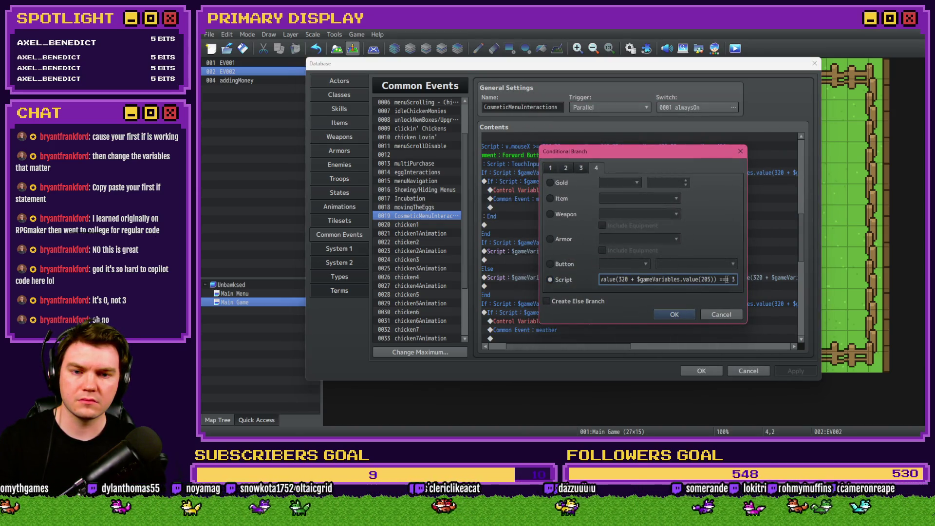
pyautogui.click(680, 316)
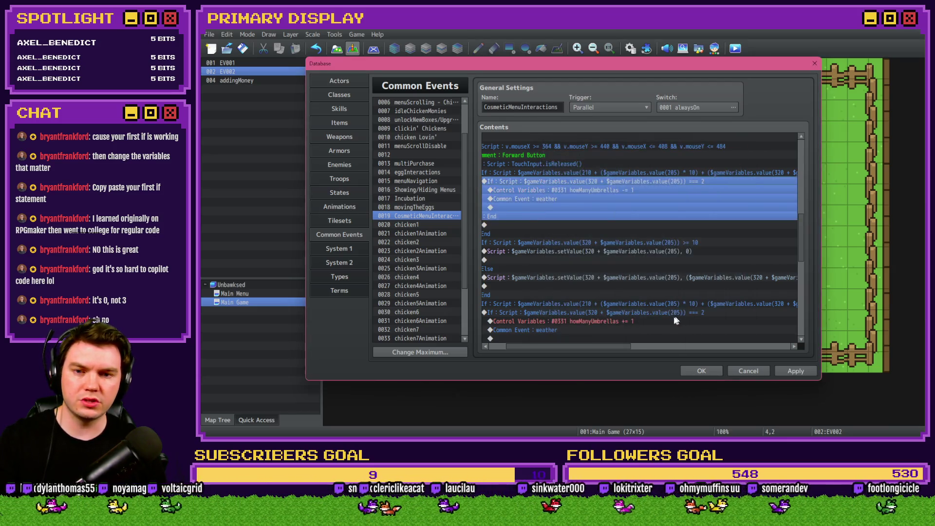
pyautogui.moveTo(622, 349); pyautogui.dragTo(603, 350)
pyautogui.scroll(-2, 696, 289)
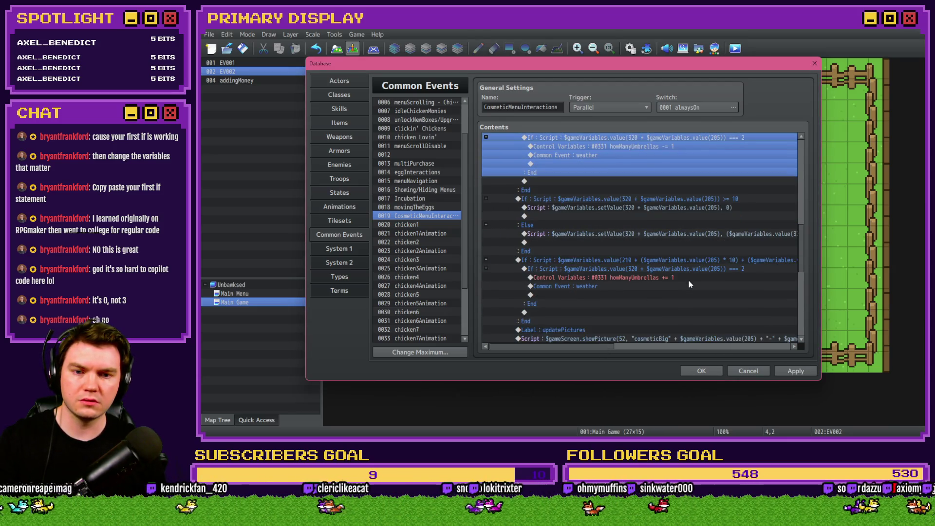
pyautogui.scroll(1, 688, 281)
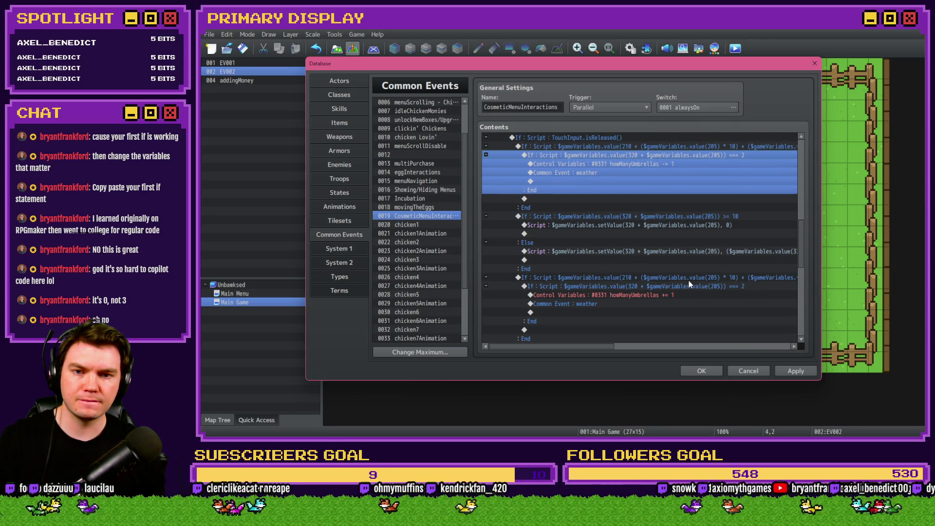
# Select the lower umbrella If block, then apply and close the Database with OK.
pyautogui.click(693, 276)
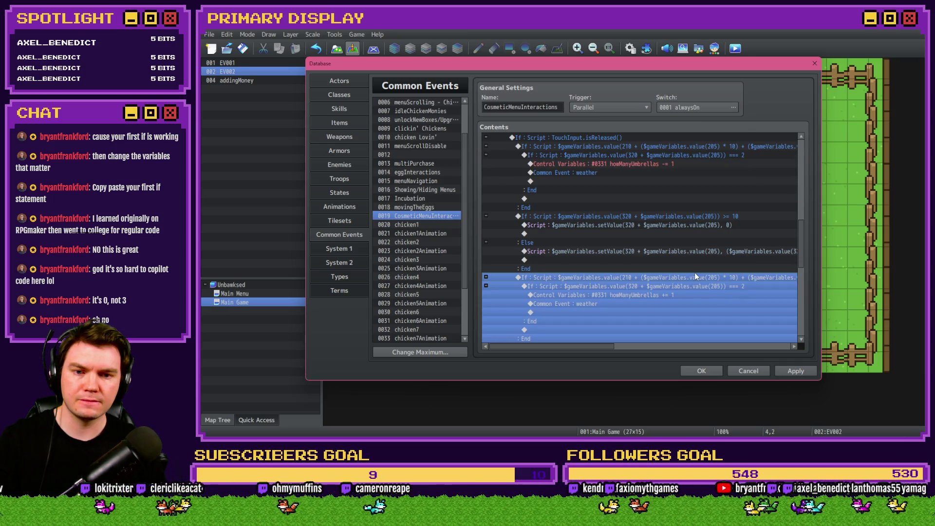
pyautogui.moveTo(695, 271); pyautogui.dragTo(769, 349)
pyautogui.click(776, 371)
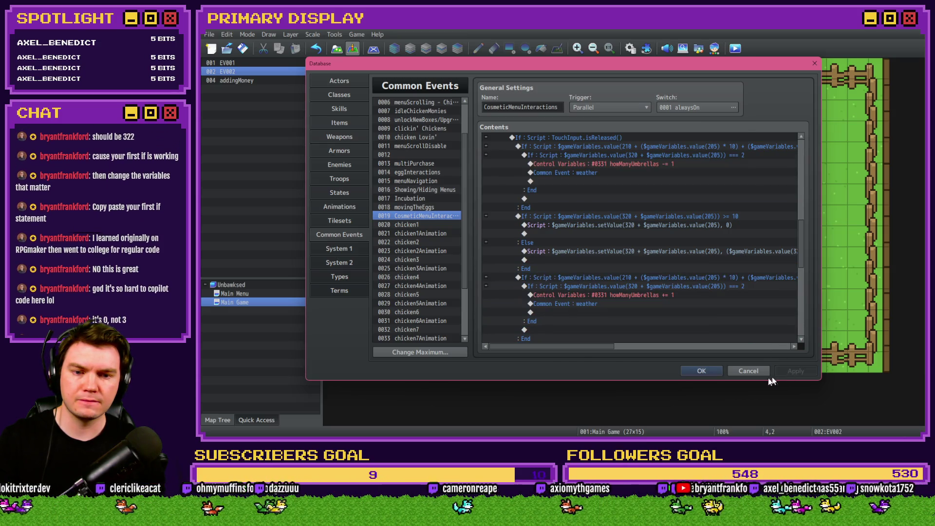
pyautogui.click(702, 371)
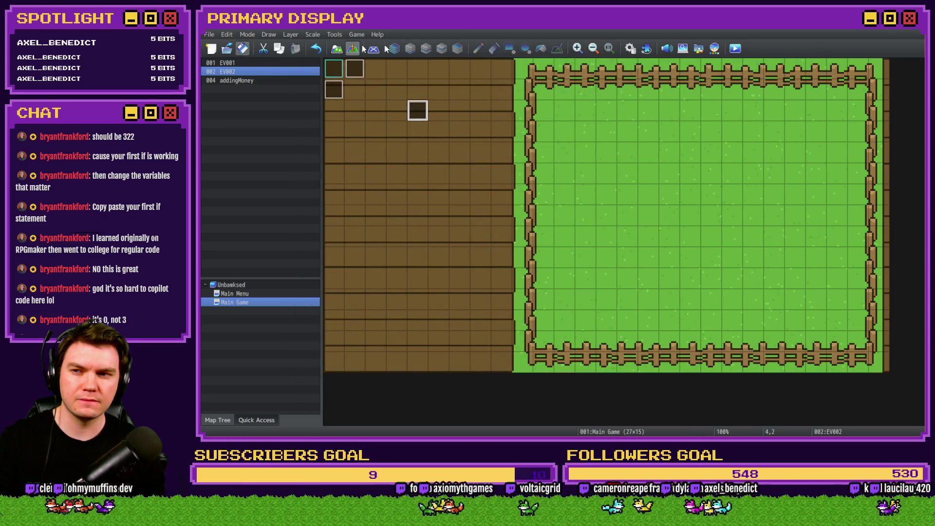
# Playtest, open the outfits category, and cycle the Leghorn's outfits through No Cosmetic and Crown to Umbrella.
pyautogui.click(736, 48)
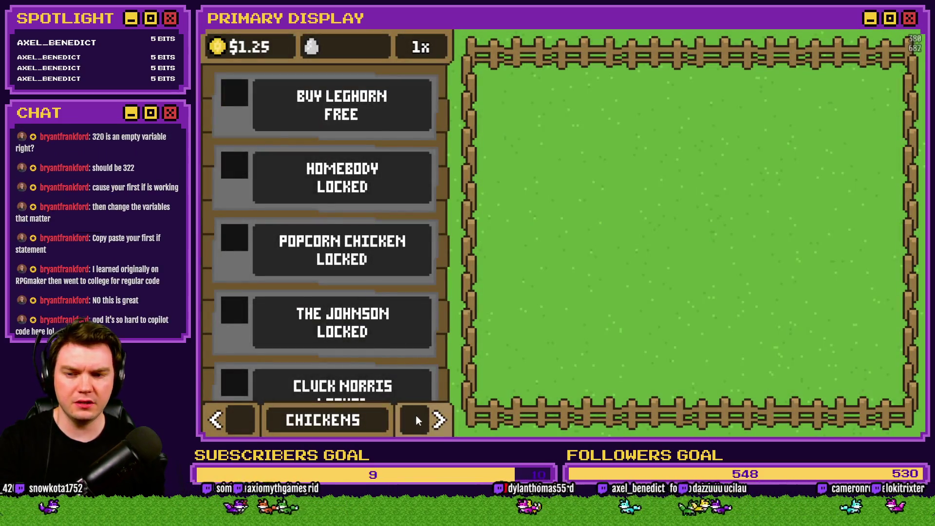
pyautogui.click(417, 420)
pyautogui.click(419, 291)
pyautogui.click(420, 291)
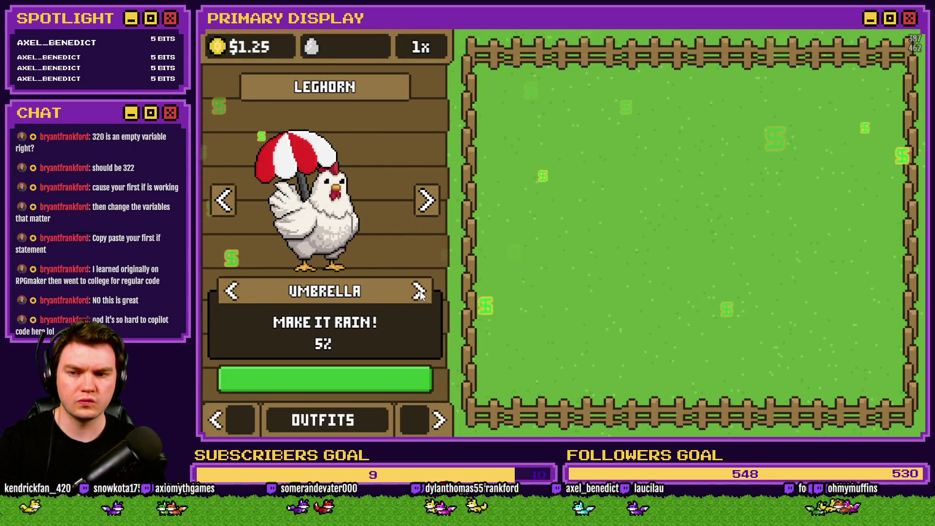
pyautogui.click(420, 292)
pyautogui.click(419, 291)
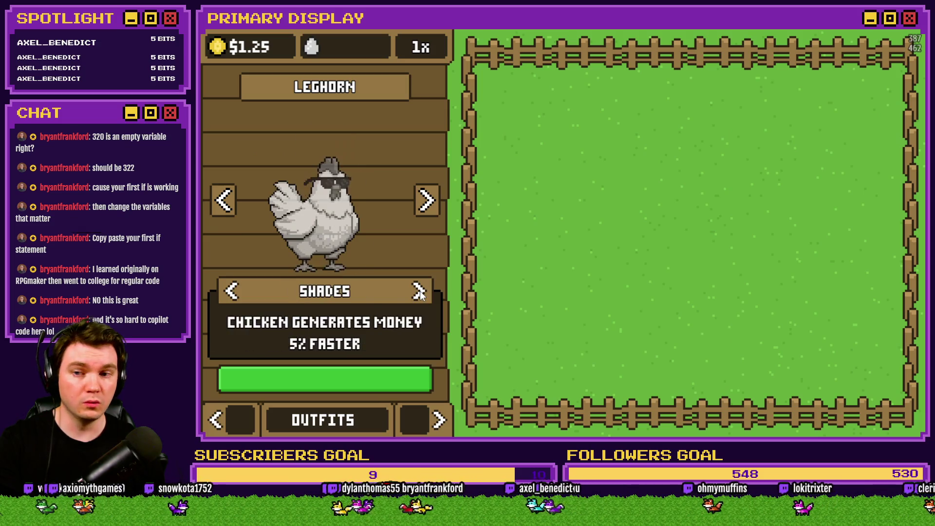
pyautogui.click(419, 291)
pyautogui.click(420, 291)
pyautogui.click(419, 291)
pyautogui.click(419, 291)
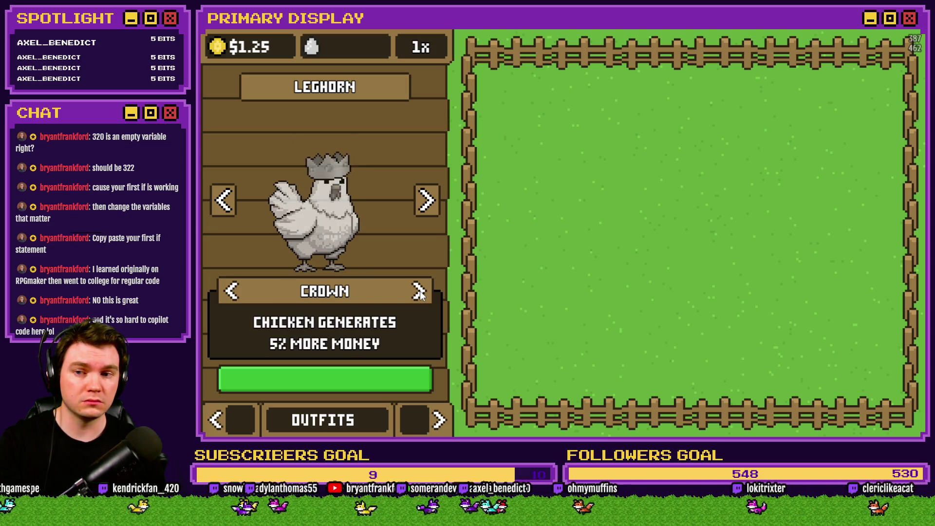
pyautogui.click(419, 291)
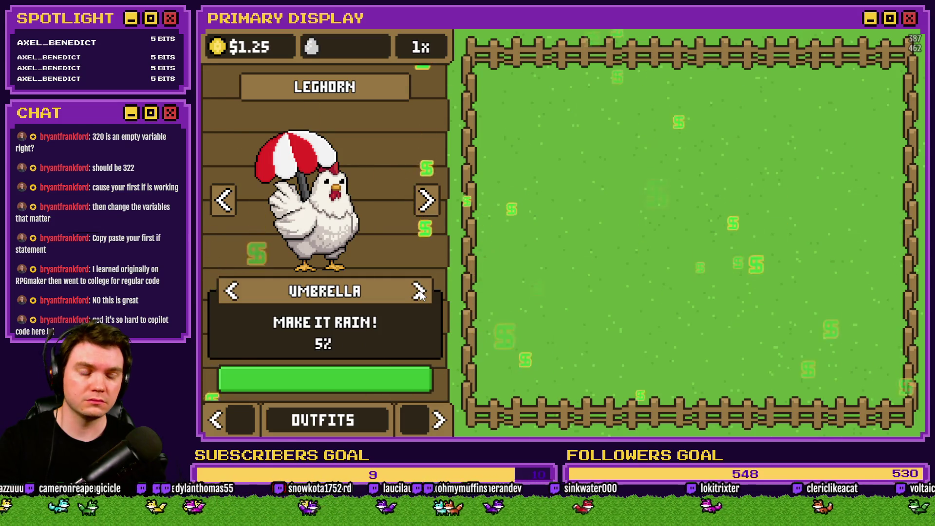
# Cycle on past Chef's Hat back to No Cosmetic, then Crown, then Umbrella again.
pyautogui.click(420, 291)
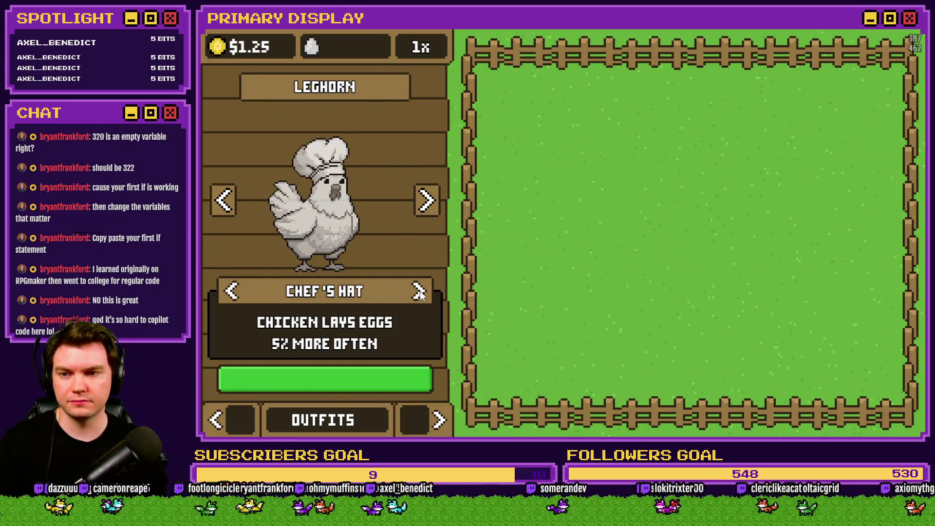
pyautogui.click(419, 291)
pyautogui.click(419, 291)
pyautogui.click(419, 291)
pyautogui.click(419, 291)
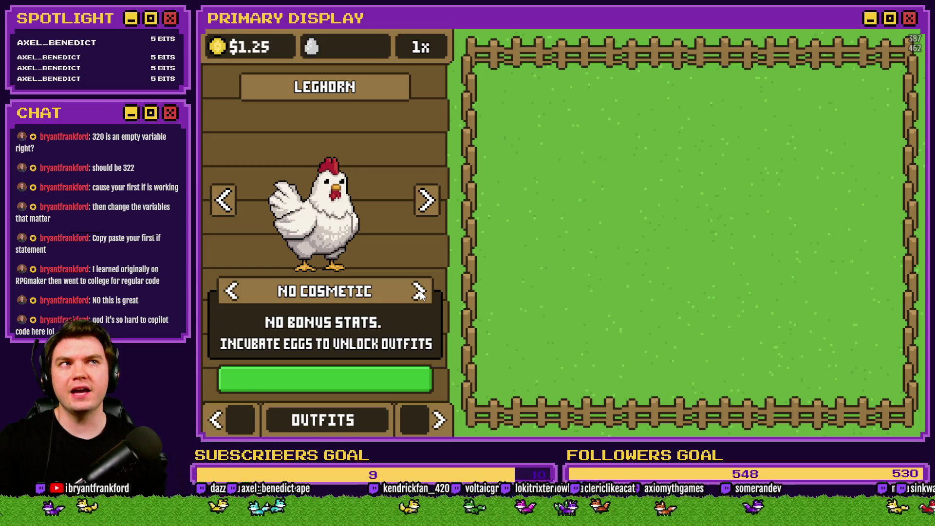
pyautogui.click(419, 291)
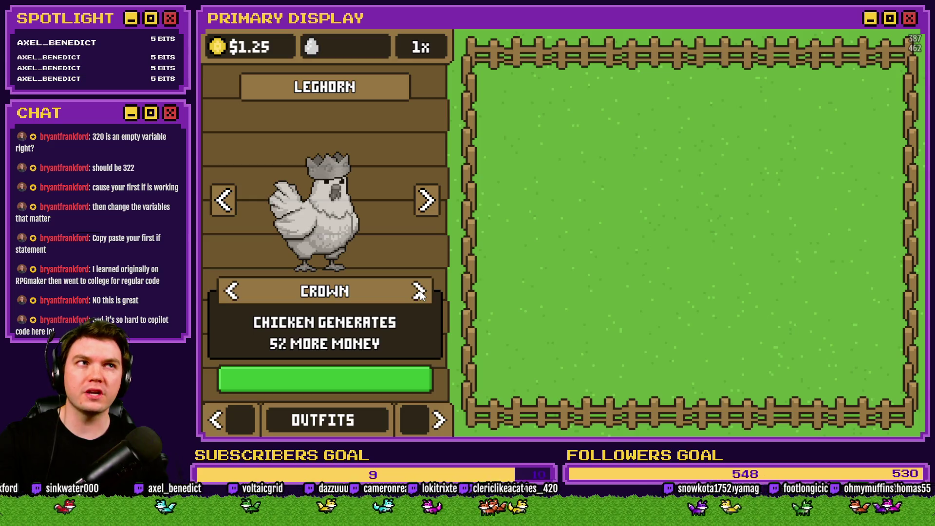
pyautogui.click(420, 291)
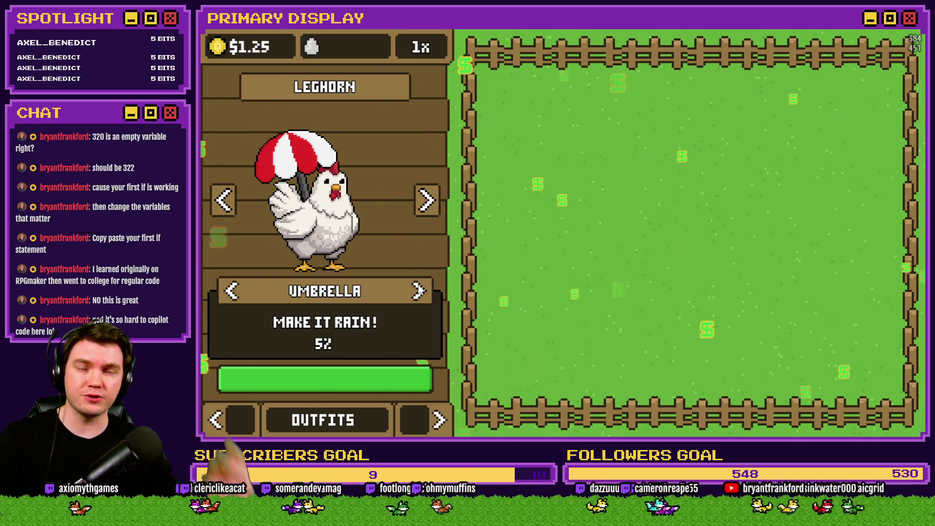
# Use the Right key to reach Chef's Hat and No Cosmetic, then switch to Crown and Umbrella.
pyautogui.press('Right')
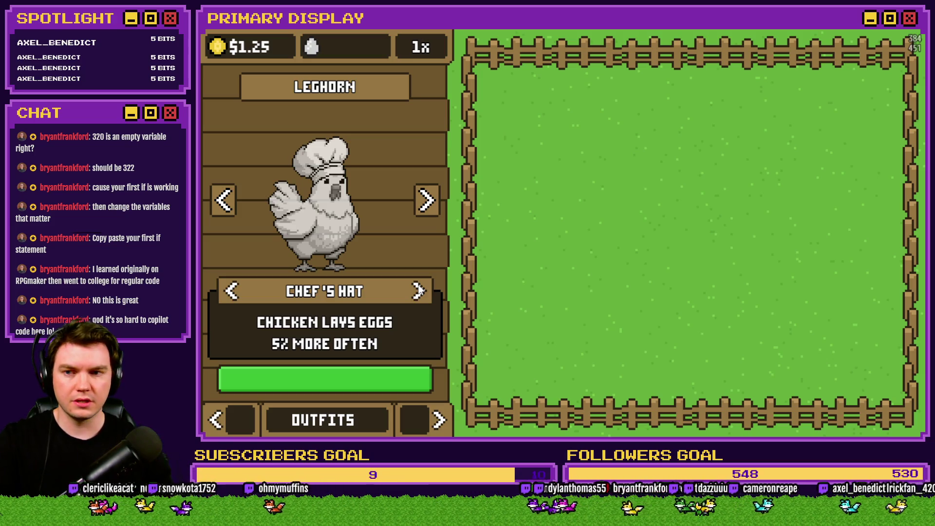
pyautogui.press('Right')
pyautogui.press('Right')
pyautogui.press('Right')
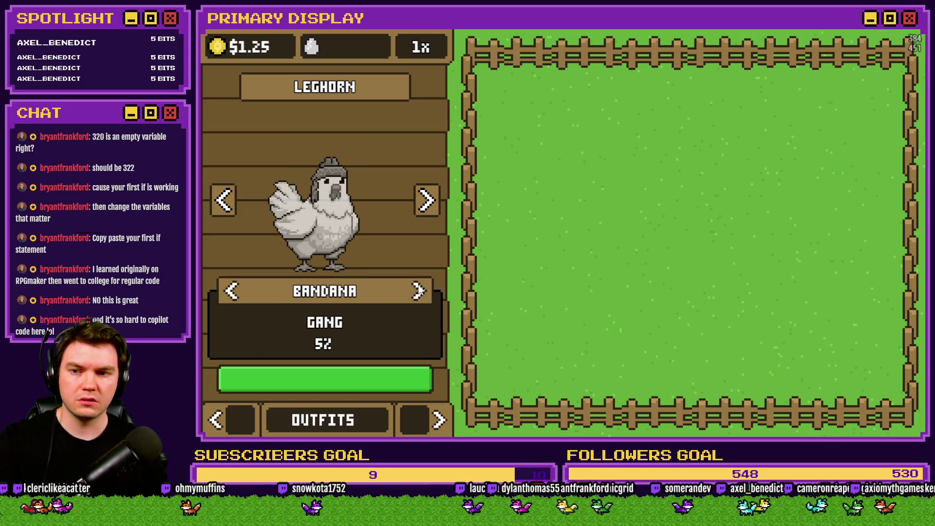
pyautogui.click(418, 291)
pyautogui.click(420, 291)
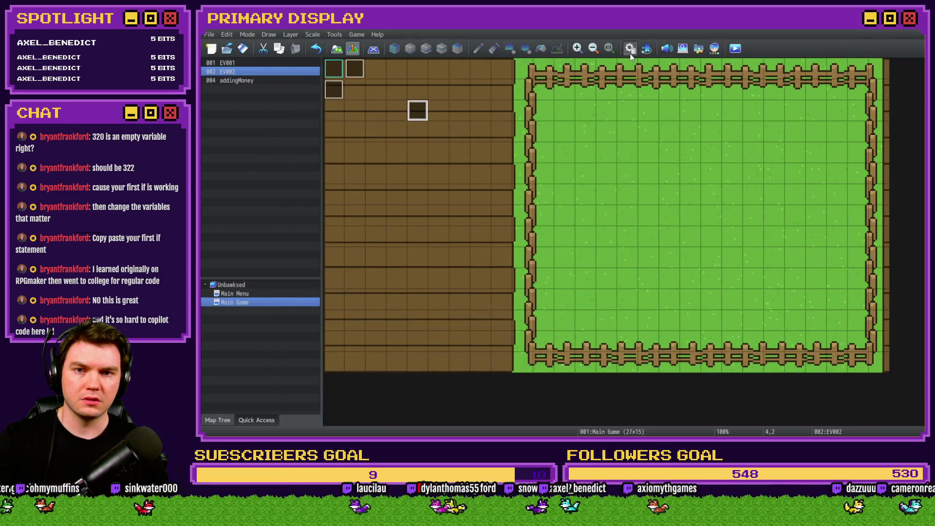
# In the CosmeticMenuInteractions common event, select the back-button index change and the umbrella check below it.
pyautogui.click(630, 51)
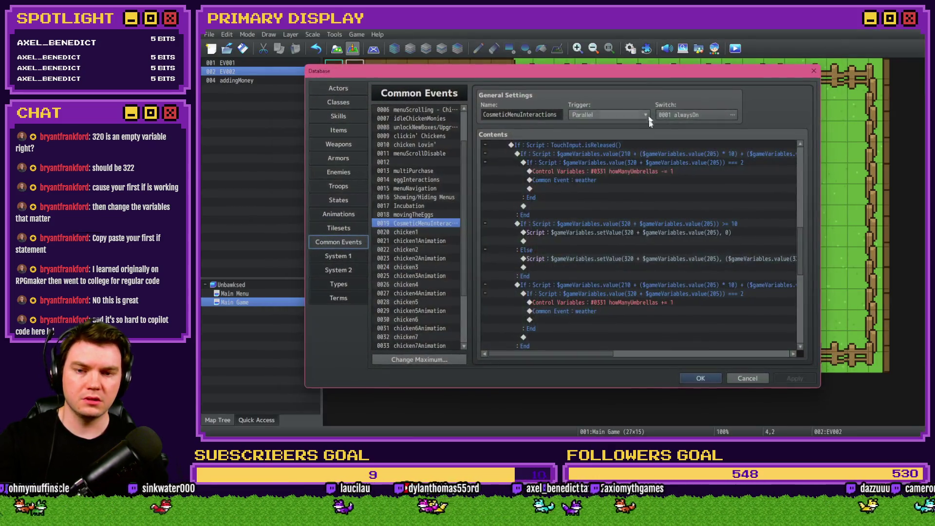
pyautogui.scroll(1, 633, 215)
pyautogui.click(625, 180)
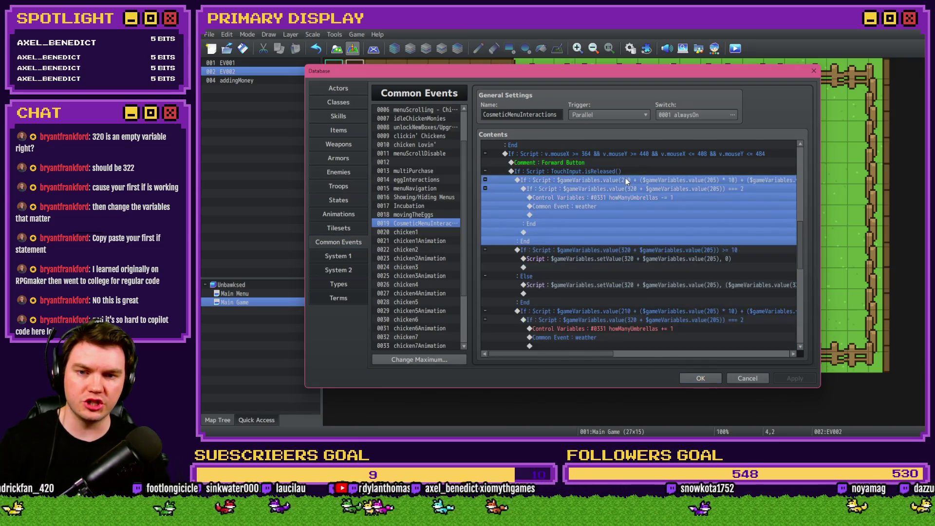
pyautogui.scroll(1, 604, 249)
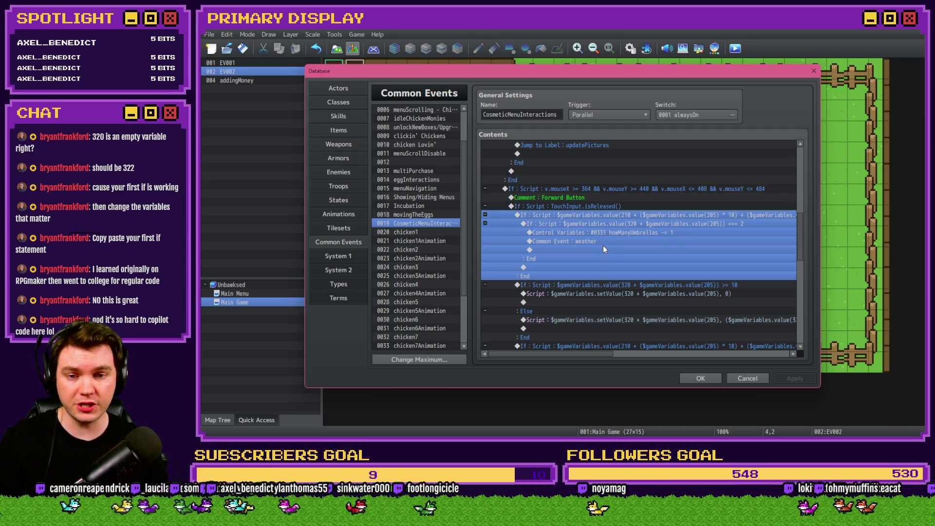
pyautogui.scroll(6, 599, 257)
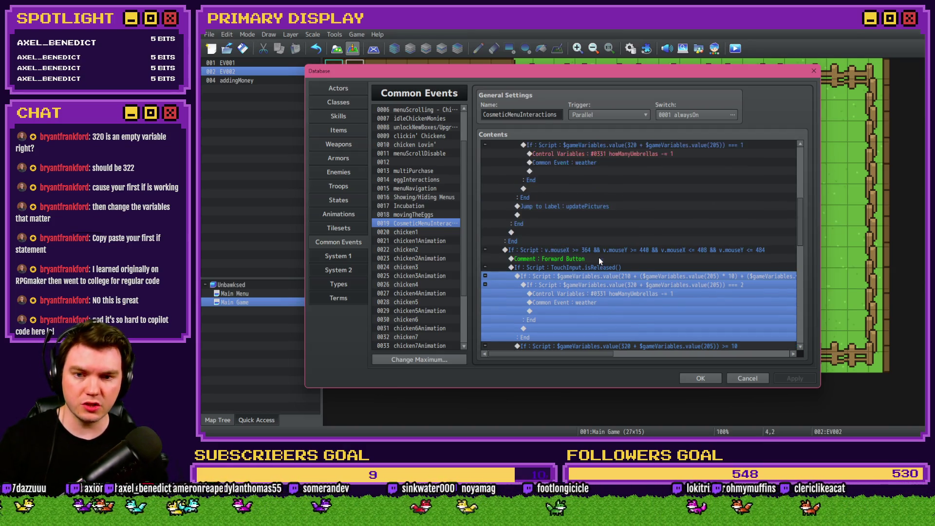
pyautogui.scroll(3, 605, 266)
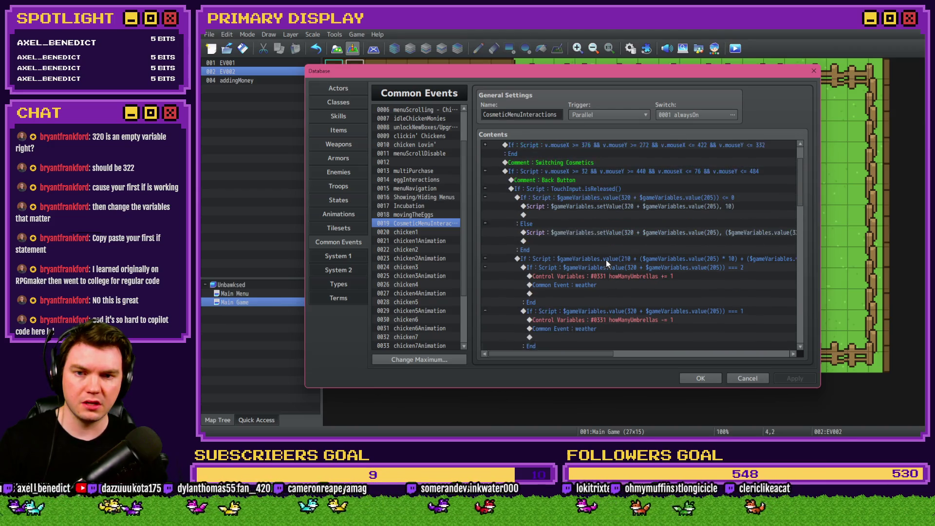
pyautogui.click(621, 206)
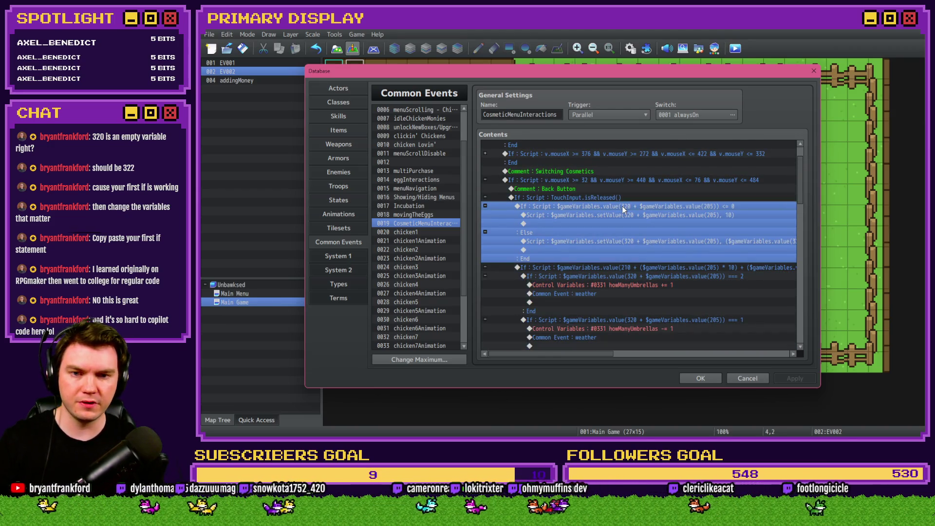
pyautogui.click(622, 267)
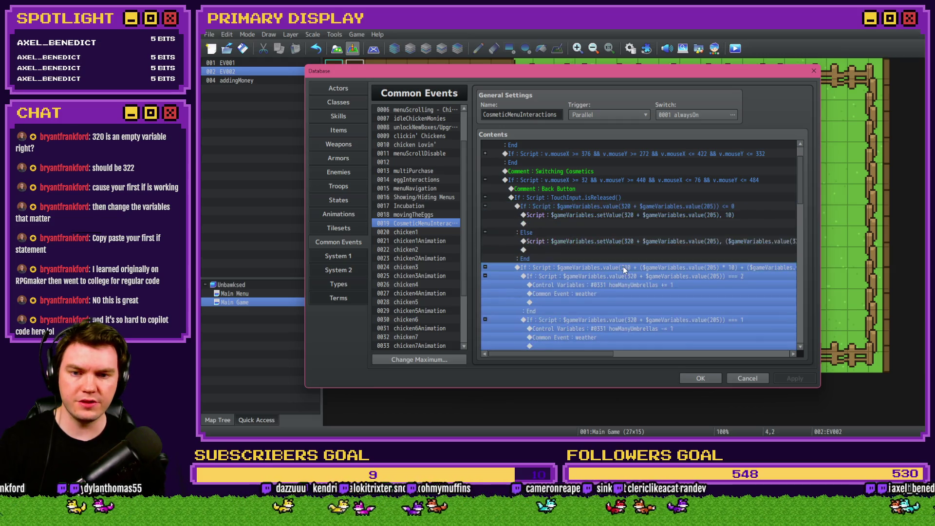
# Move the umbrella check block above the back-button outfit index change.
pyautogui.hotkey('ctrl', 'x')
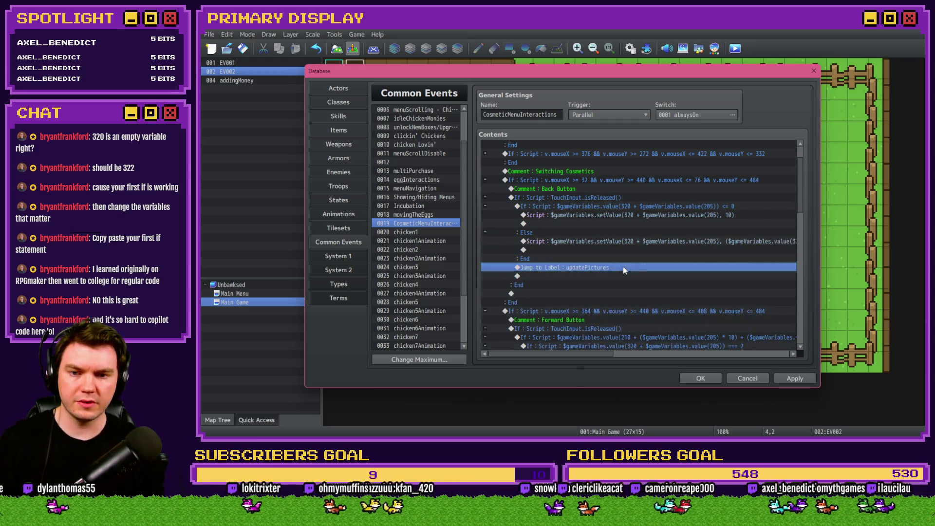
pyautogui.click(631, 209)
pyautogui.hotkey('ctrl', 'v')
pyautogui.click(654, 206)
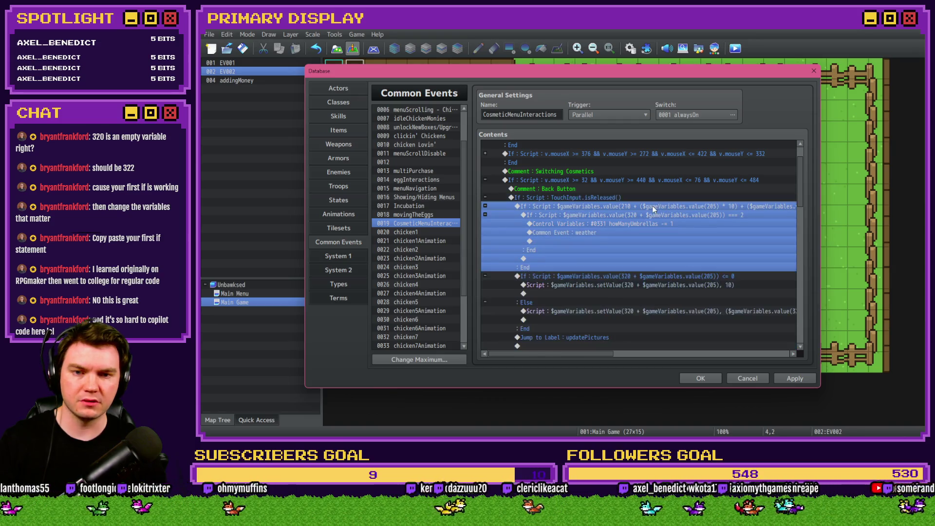
pyautogui.scroll(-3, 641, 230)
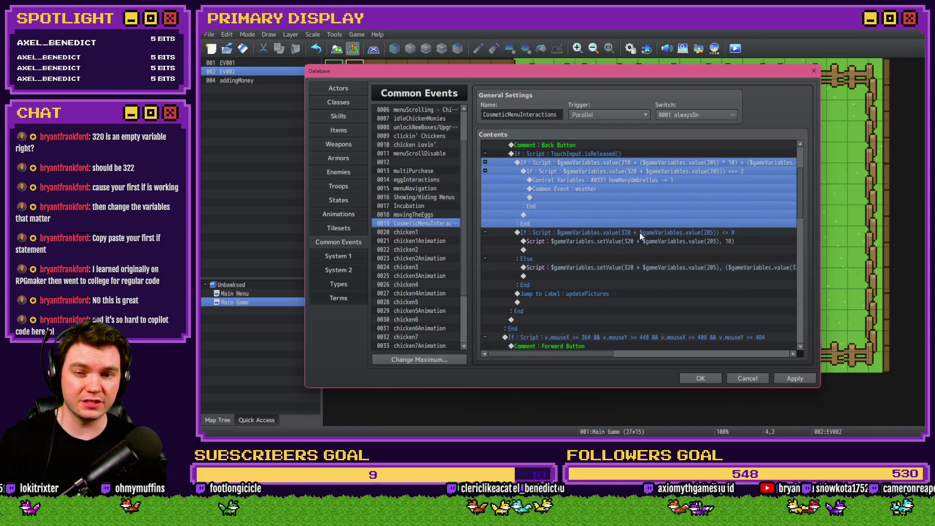
pyautogui.scroll(-1, 627, 249)
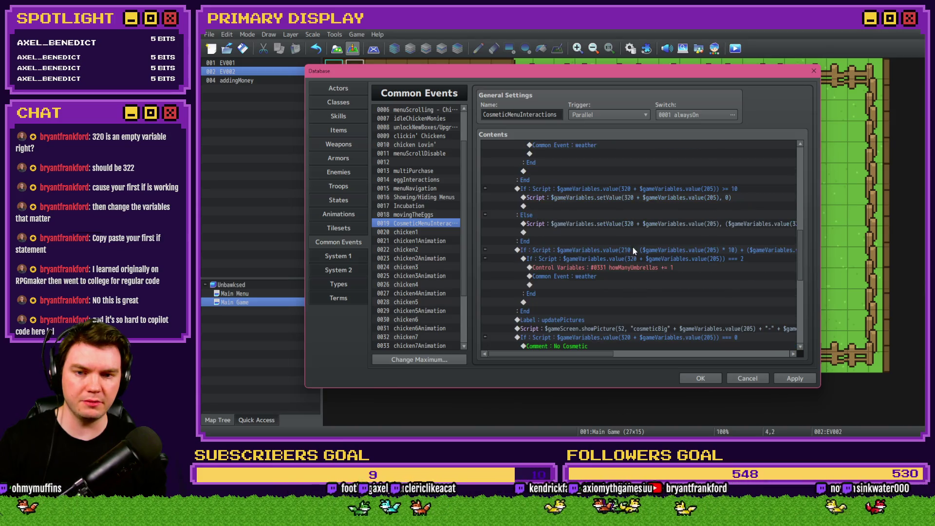
# Copy the back-button umbrella check block and paste a second copy below the index change.
pyautogui.click(633, 247)
pyautogui.scroll(3, 624, 263)
pyautogui.scroll(6, 615, 270)
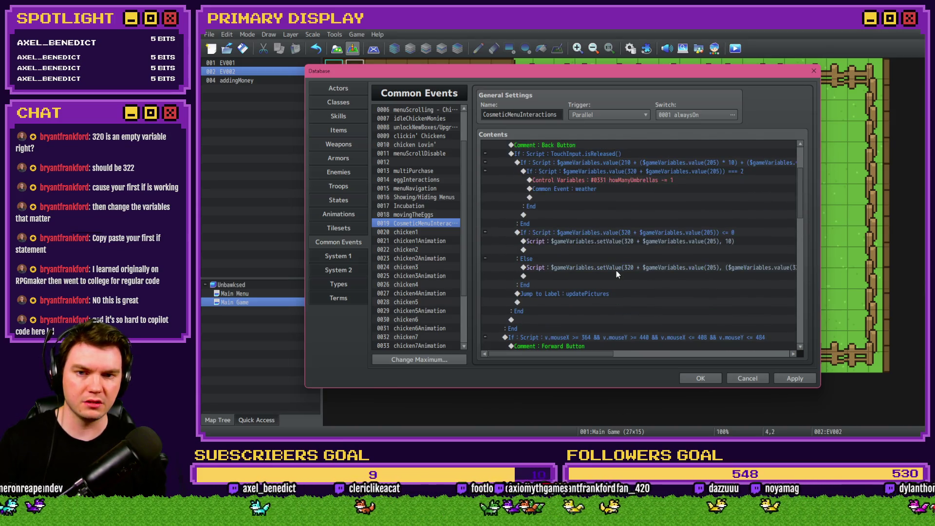
pyautogui.click(630, 198)
pyautogui.hotkey('ctrl', 'c')
pyautogui.click(624, 294)
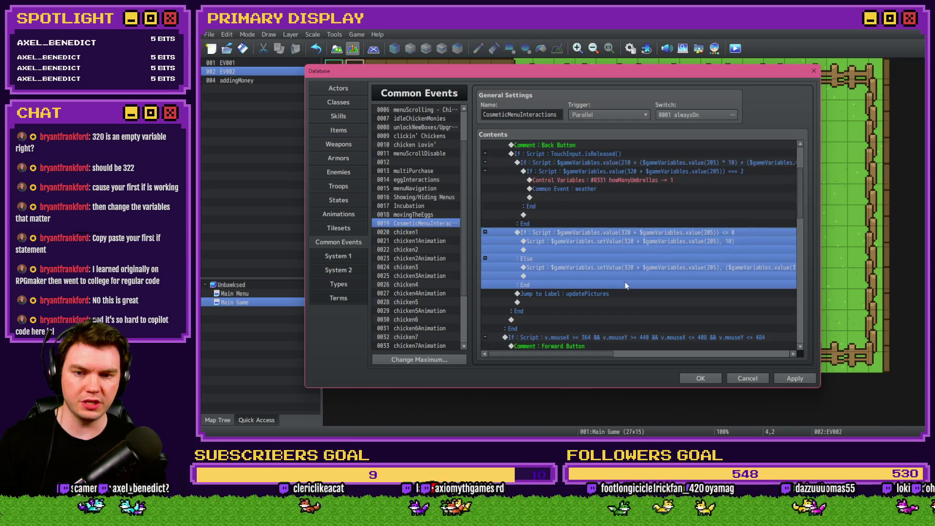
pyautogui.hotkey('ctrl', 'v')
# Set one pasted block's howManyUmbrellas change to increase, then close the Database for a playtest.
pyautogui.doubleClick(659, 293)
pyautogui.click(600, 224)
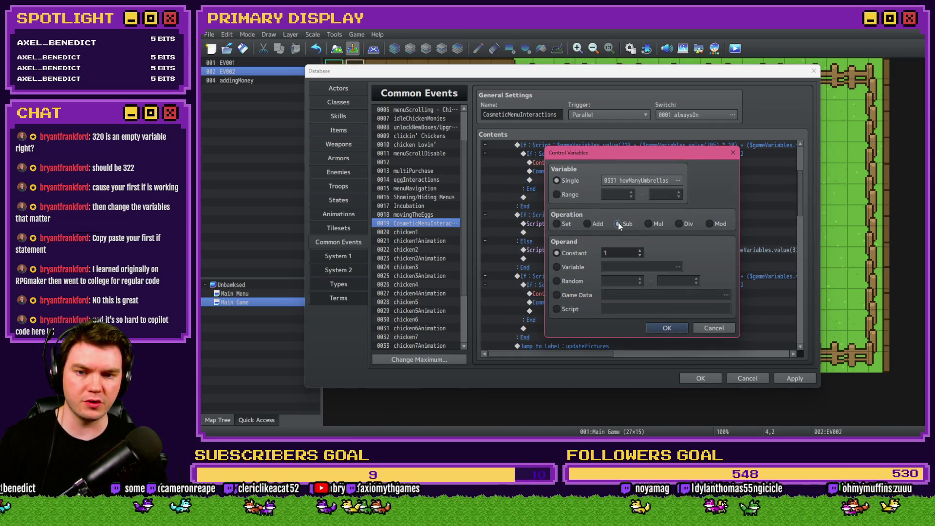
pyautogui.click(666, 328)
pyautogui.doubleClick(599, 188)
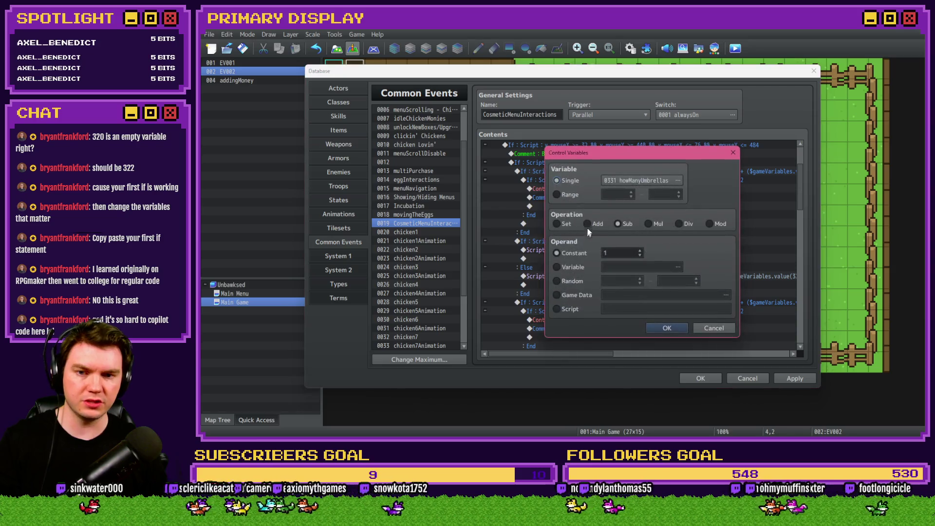
pyautogui.click(671, 330)
pyautogui.click(699, 379)
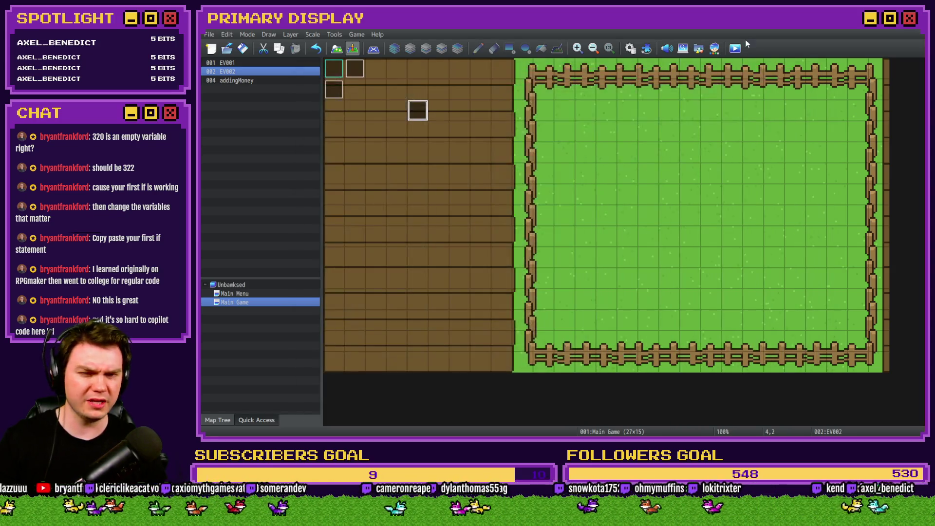
pyautogui.click(736, 49)
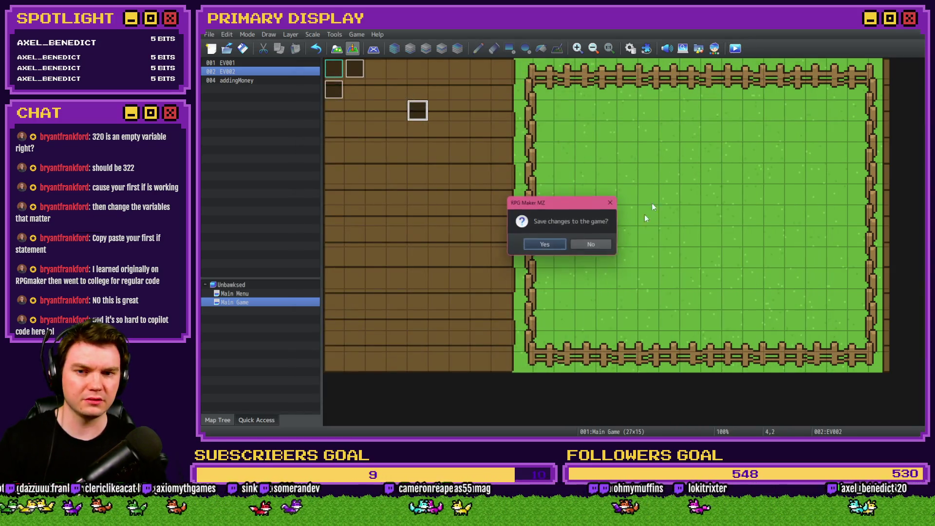
# Save the game changes and move the playtest shop to the Outfits page.
pyautogui.click(547, 244)
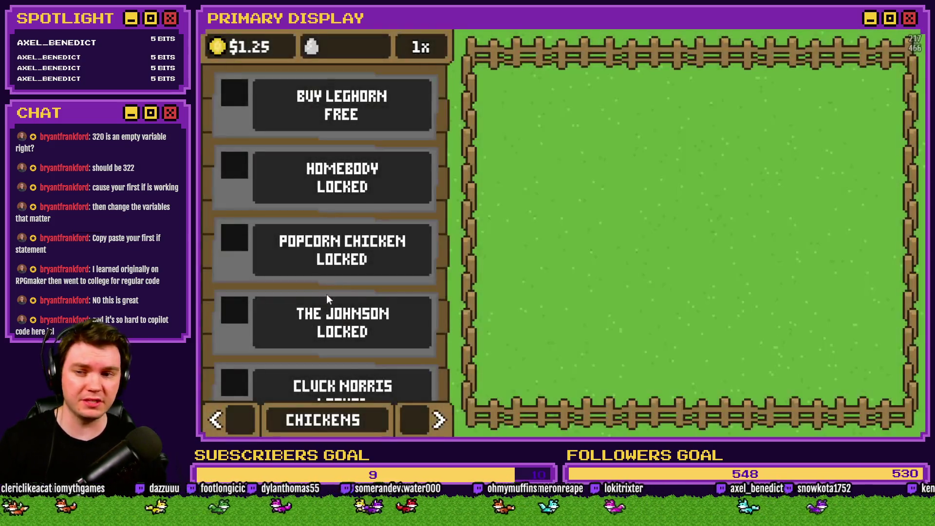
pyautogui.click(420, 424)
pyautogui.click(421, 425)
# Step the Leghorn's outfit back through Bandana, Necktie, Shades, Top Hat, Gold Chain, Boots, Chef's Hat to Umbrella.
pyautogui.click(232, 292)
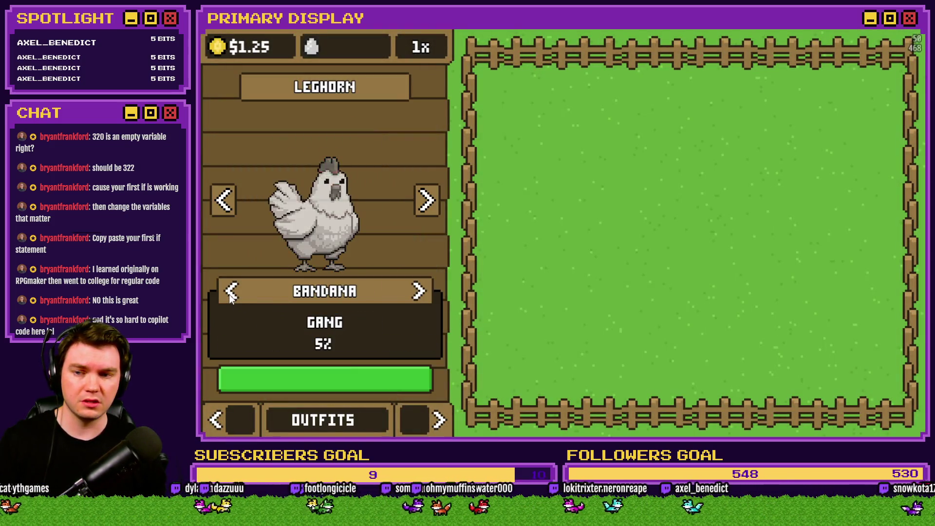
pyautogui.click(232, 292)
pyautogui.click(232, 292)
pyautogui.click(232, 292)
pyautogui.click(231, 292)
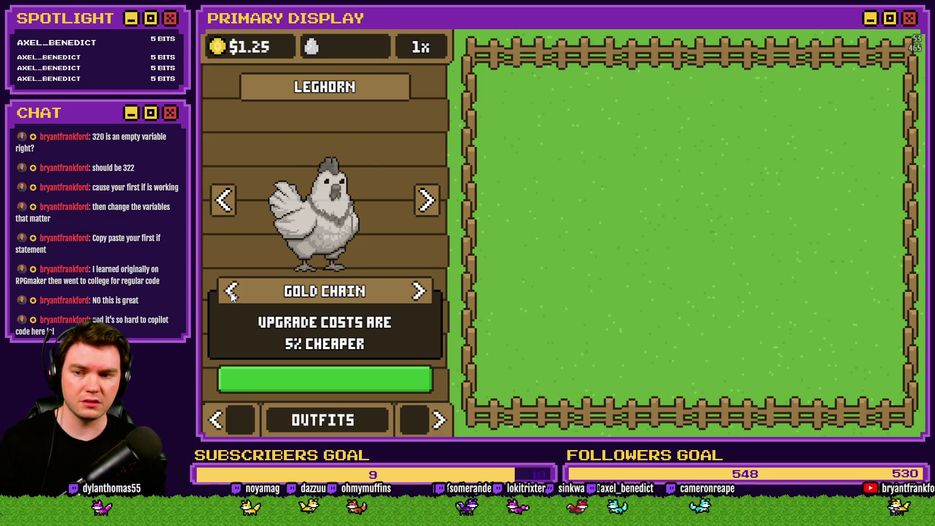
pyautogui.click(232, 292)
pyautogui.click(231, 292)
pyautogui.click(232, 292)
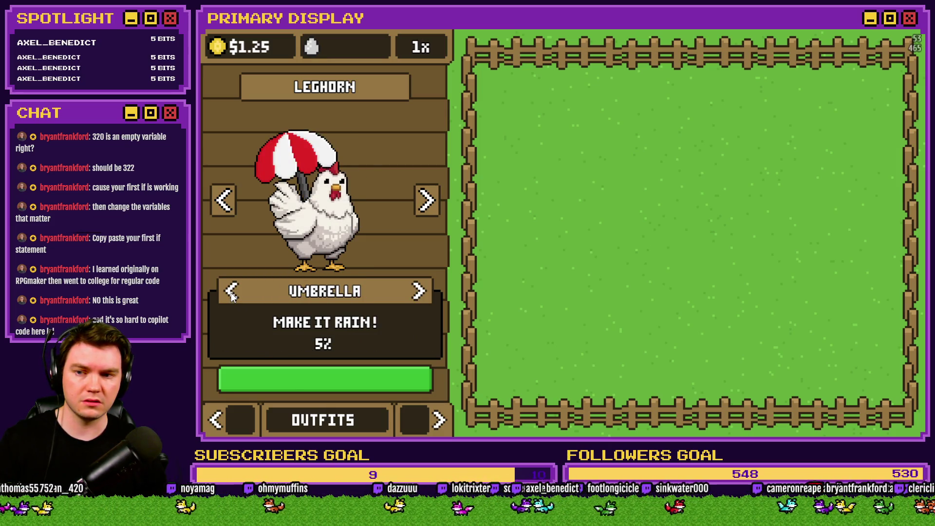
# Toggle the outfit among Crown, Umbrella and Chef's Hat to check the money rain.
pyautogui.click(232, 294)
pyautogui.click(419, 291)
pyautogui.click(418, 291)
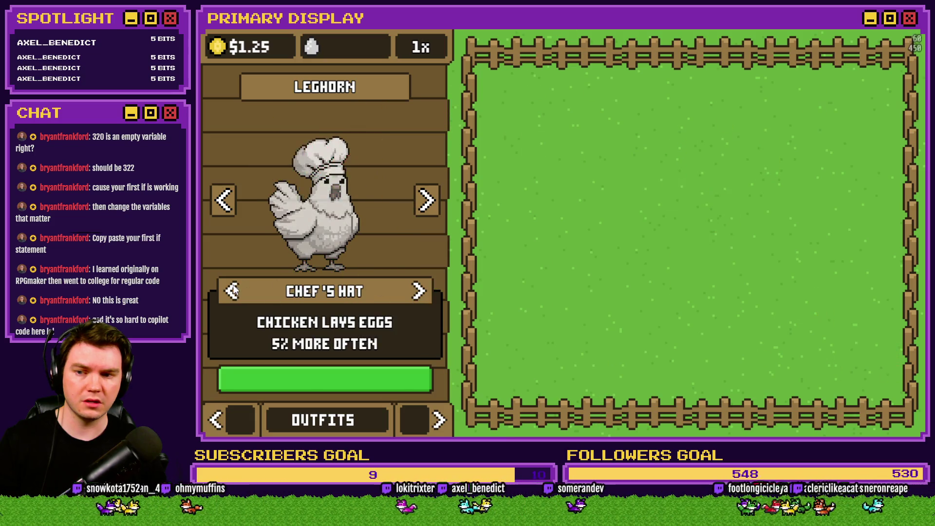
pyautogui.click(232, 291)
pyautogui.click(232, 292)
# Leave the playtest and dismiss the open variable-change dialog without editing.
pyautogui.hotkey('alt', 'Tab')
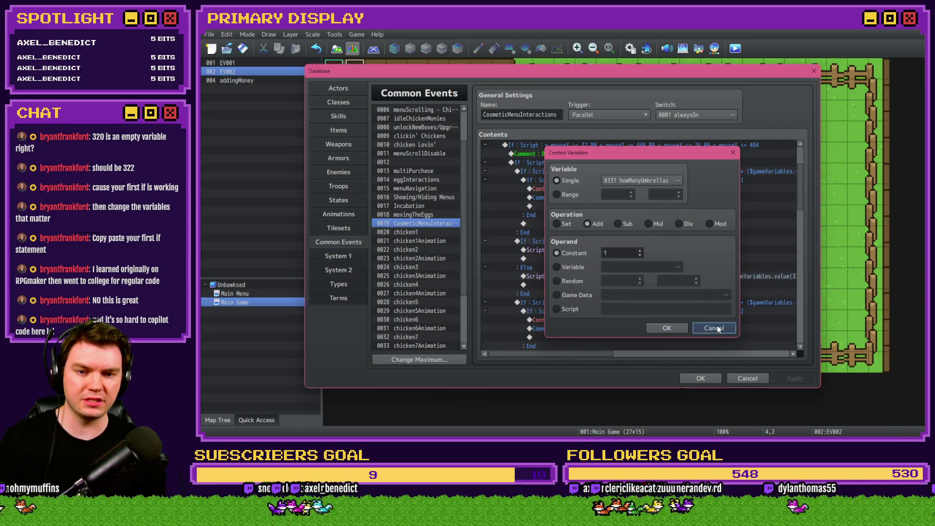
pyautogui.click(715, 325)
pyautogui.scroll(1, 654, 326)
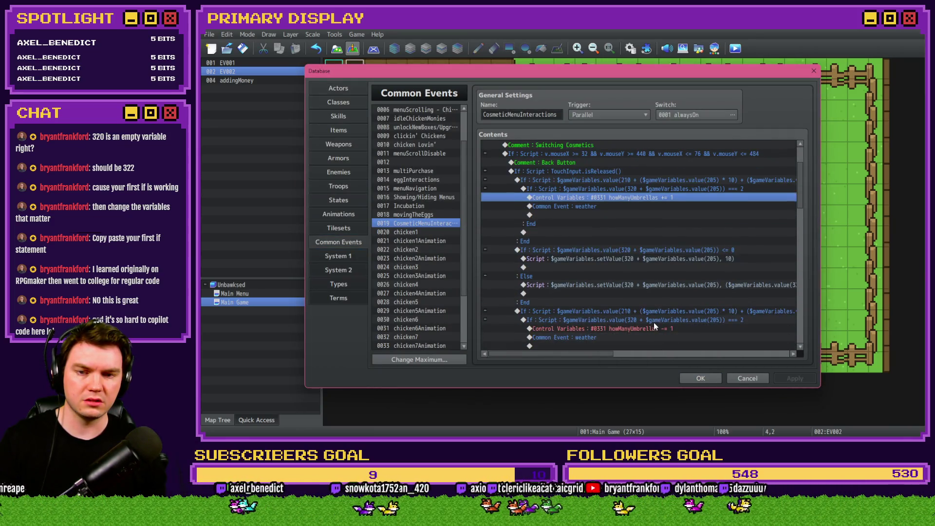
pyautogui.scroll(-2, 653, 320)
# Set the howManyUmbrellas command to Add constant 1 and close the Database keeping changes.
pyautogui.doubleClick(623, 180)
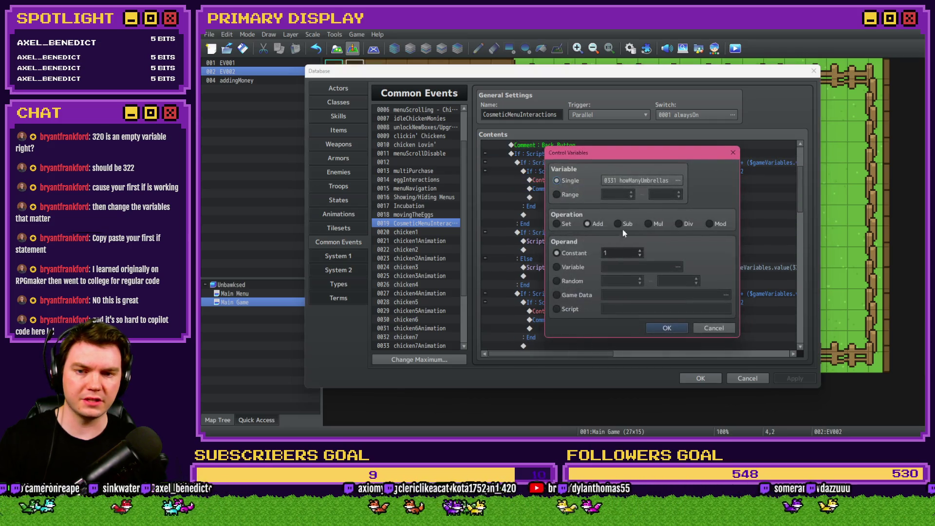
pyautogui.click(665, 328)
pyautogui.doubleClick(636, 271)
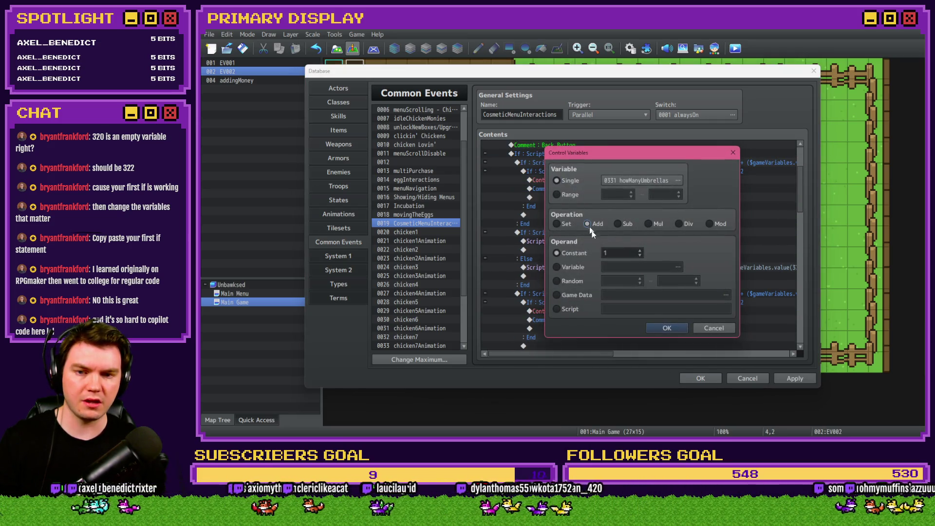
pyautogui.click(666, 328)
pyautogui.click(700, 378)
# Save and playtest, open the OUTFITS page, and equip the Umbrella on the Leghorn.
pyautogui.click(735, 48)
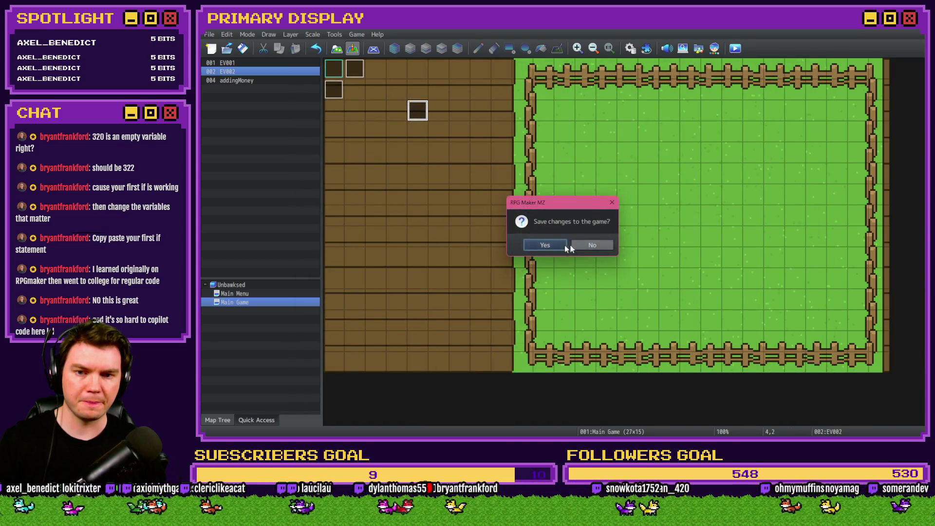
pyautogui.click(551, 246)
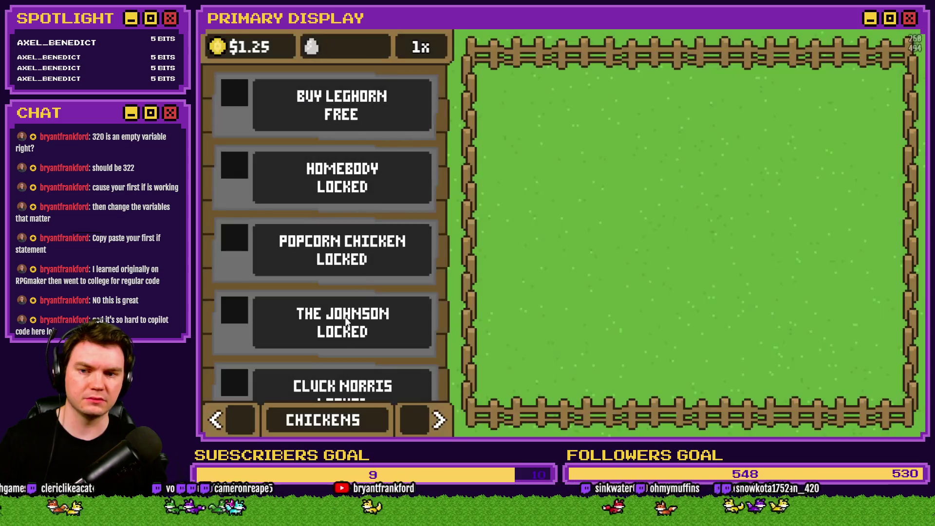
pyautogui.click(418, 419)
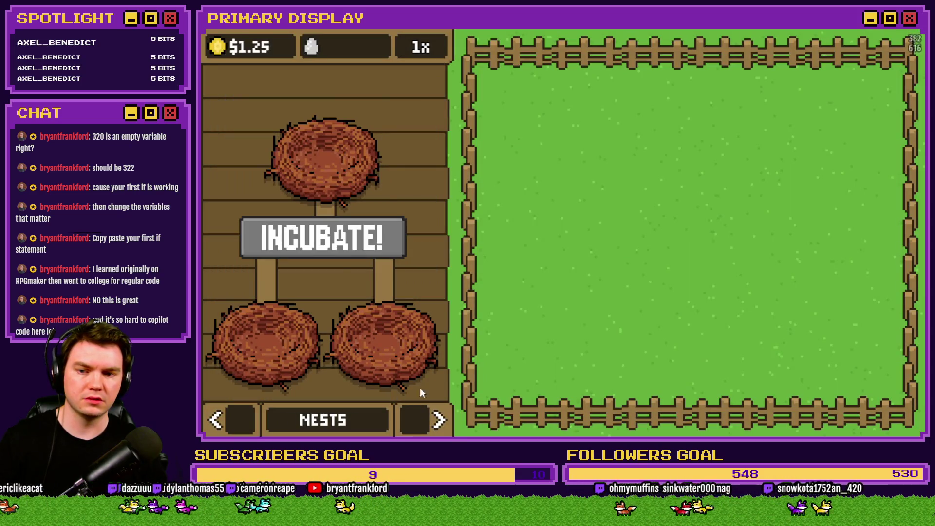
pyautogui.click(440, 419)
pyautogui.click(419, 291)
pyautogui.click(419, 291)
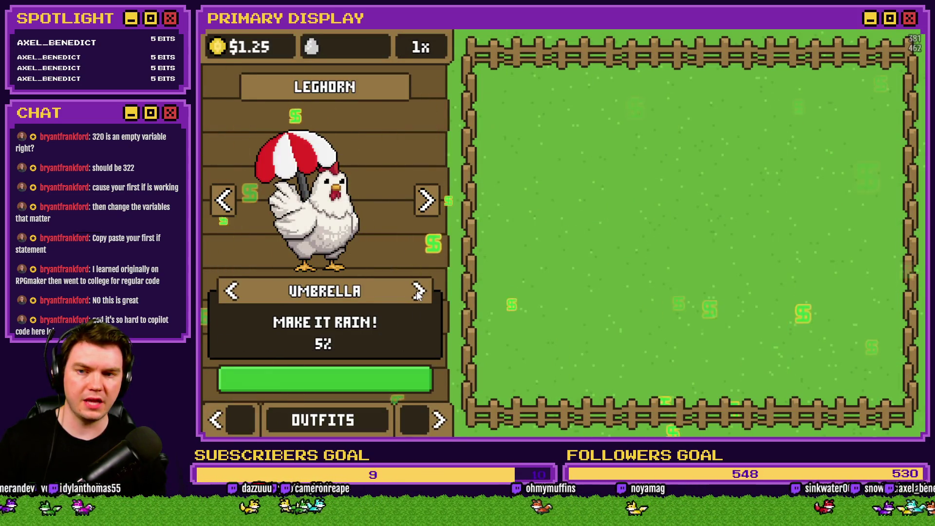
# Cycle back through Chef's Hat to No Cosmetic, then re-equip the Umbrella to start money rain.
pyautogui.click(418, 291)
pyautogui.click(419, 291)
pyautogui.click(232, 291)
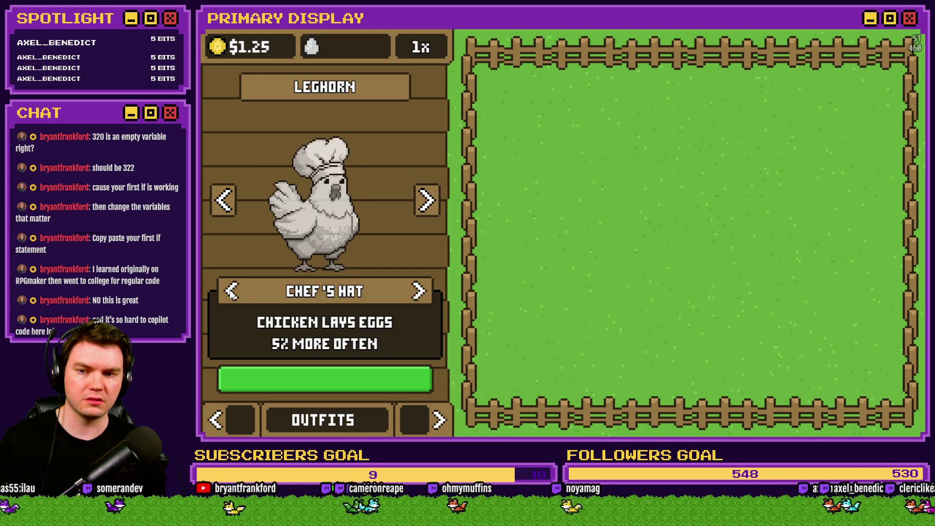
pyautogui.click(232, 291)
pyautogui.click(232, 292)
pyautogui.click(232, 291)
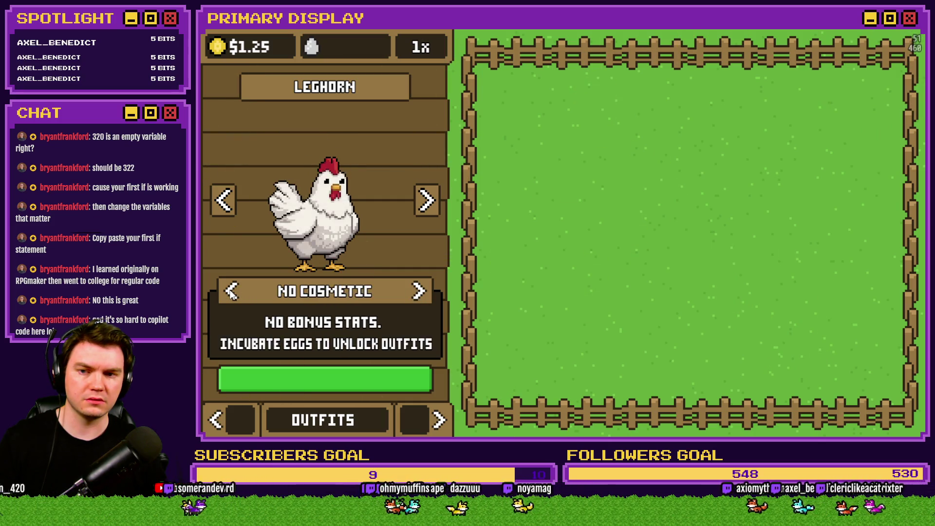
pyautogui.click(420, 292)
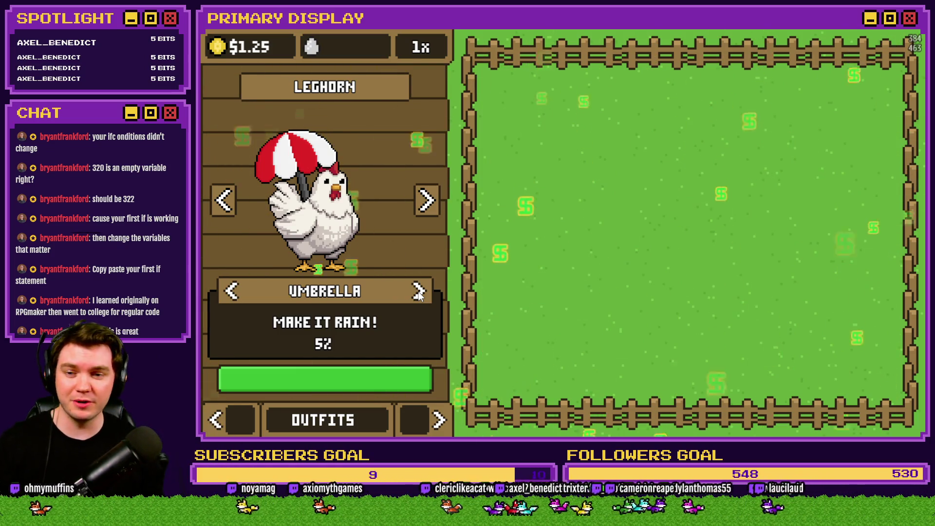
# Cycle forward past Shades to No Cosmetic and Crown, then back to Umbrella so money rains again.
pyautogui.click(419, 292)
pyautogui.click(419, 292)
pyautogui.click(419, 292)
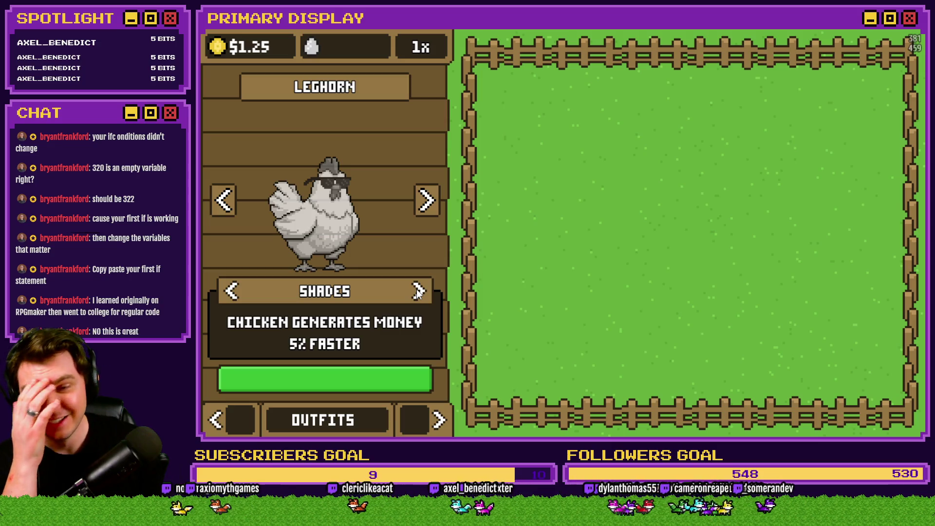
pyautogui.click(418, 291)
pyautogui.click(417, 291)
pyautogui.click(418, 291)
pyautogui.click(418, 291)
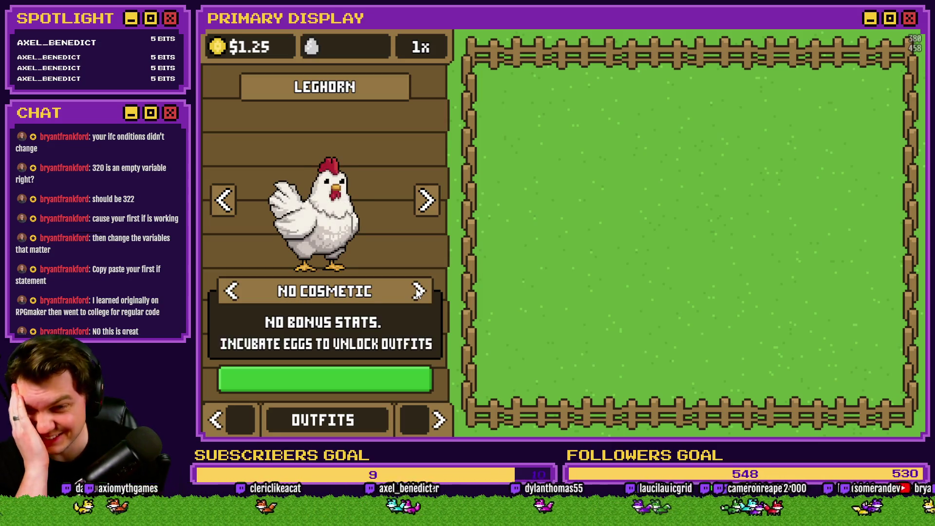
pyautogui.click(418, 291)
pyautogui.click(418, 291)
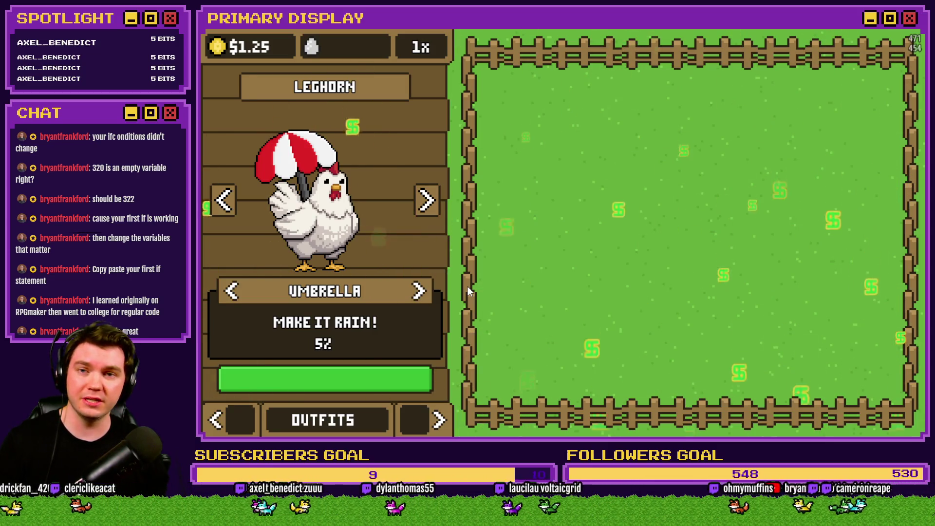
# Open the F9 debug window and go into the 0231-0240 variable range.
pyautogui.press('F9')
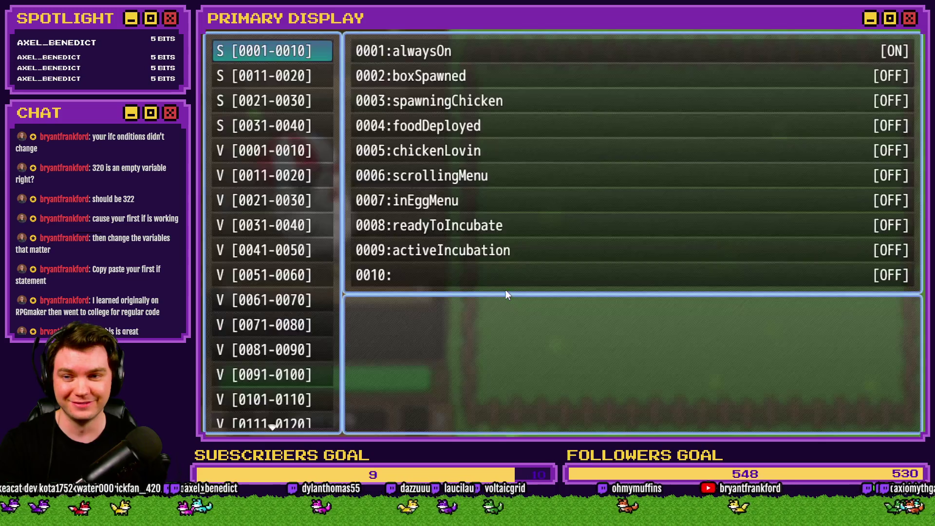
pyautogui.press('Up')
pyautogui.press('Up')
pyautogui.press('Up')
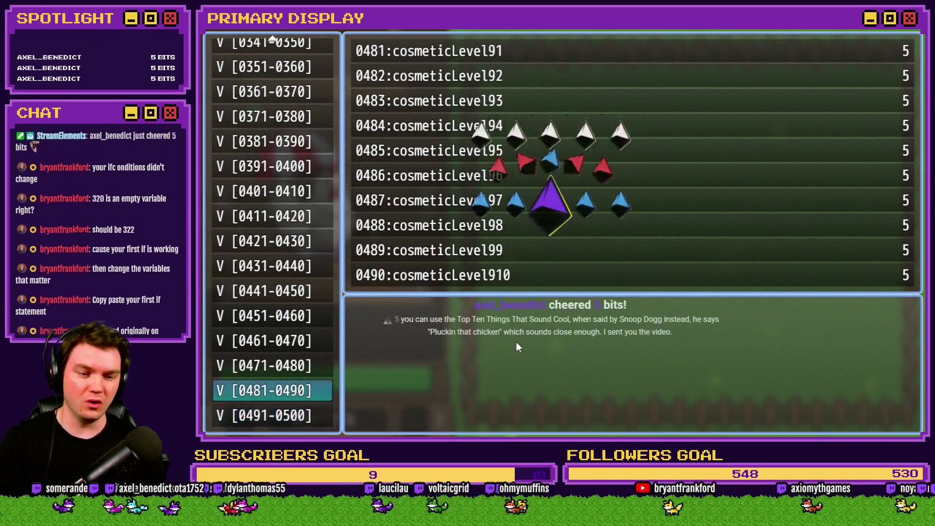
pyautogui.press('Up')
pyautogui.press('Up')
pyautogui.press('Up')
pyautogui.scroll(3, 273, 242)
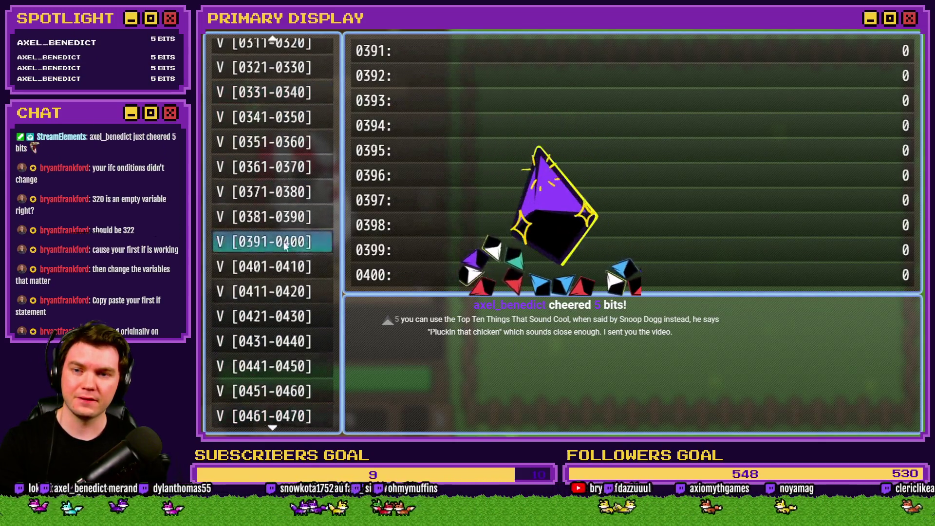
pyautogui.scroll(3, 273, 243)
pyautogui.moveTo(279, 195)
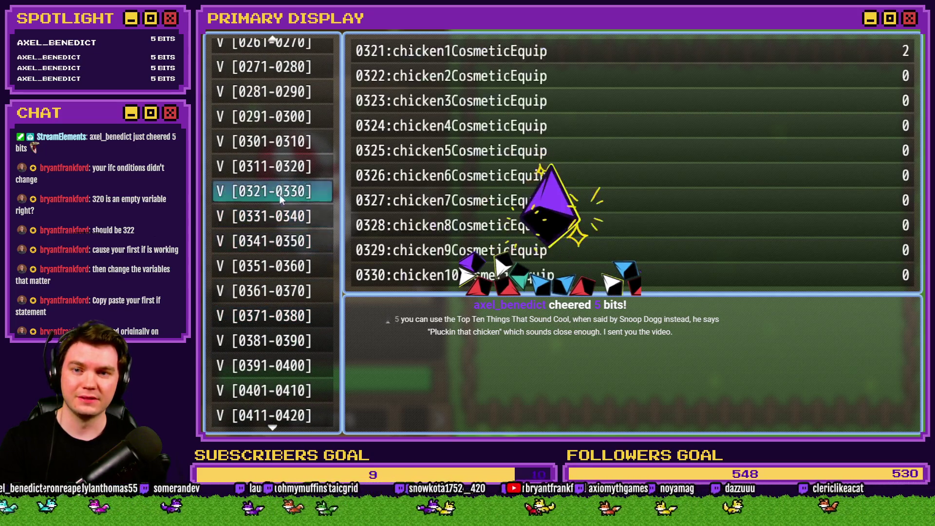
pyautogui.scroll(1, 281, 223)
pyautogui.scroll(5, 282, 223)
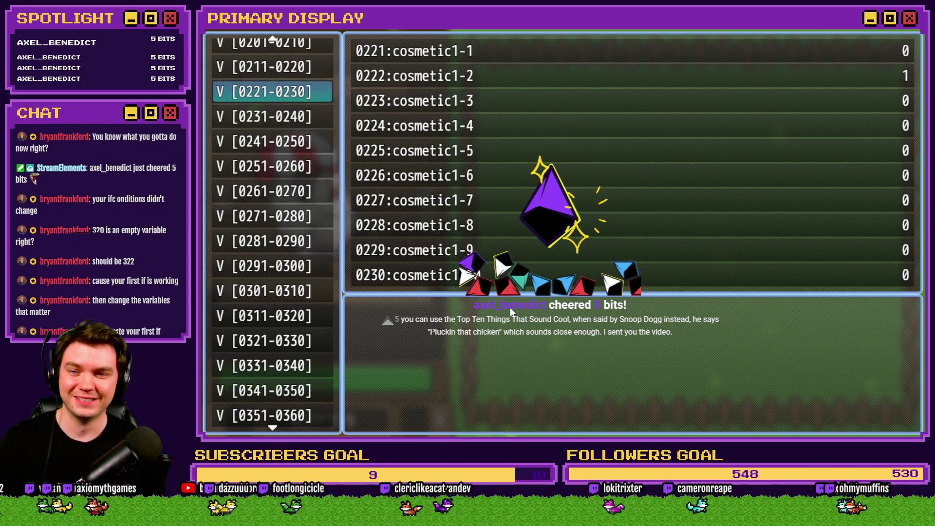
pyautogui.press('Down')
pyautogui.press('Return')
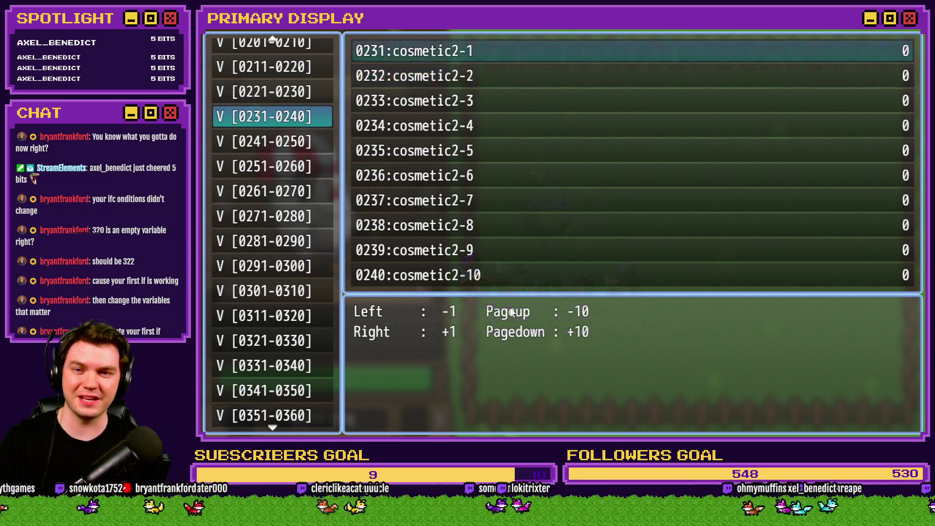
# Set variable 0232 (cosmetic2-2) to 1 and close the debug window back to the game.
pyautogui.press('Down')
pyautogui.press('Up')
pyautogui.press('Down')
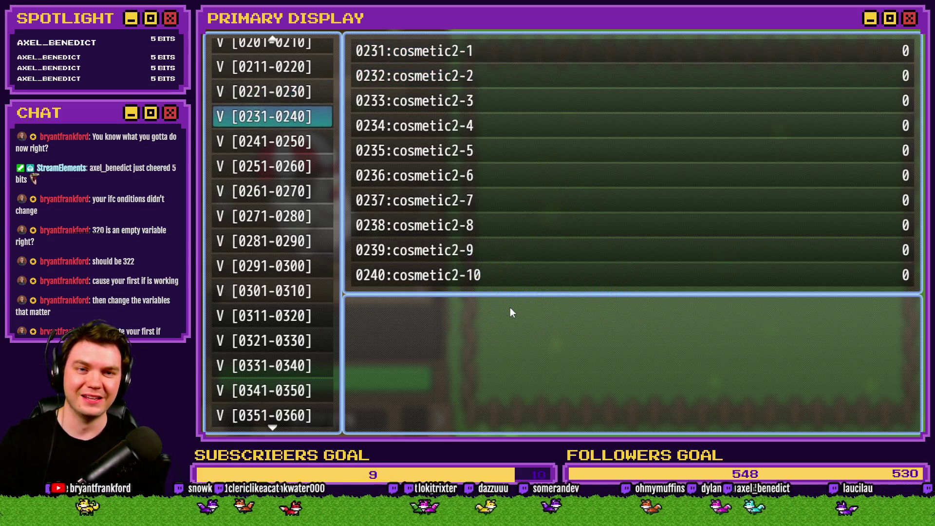
pyautogui.press('Return')
pyautogui.press('Down')
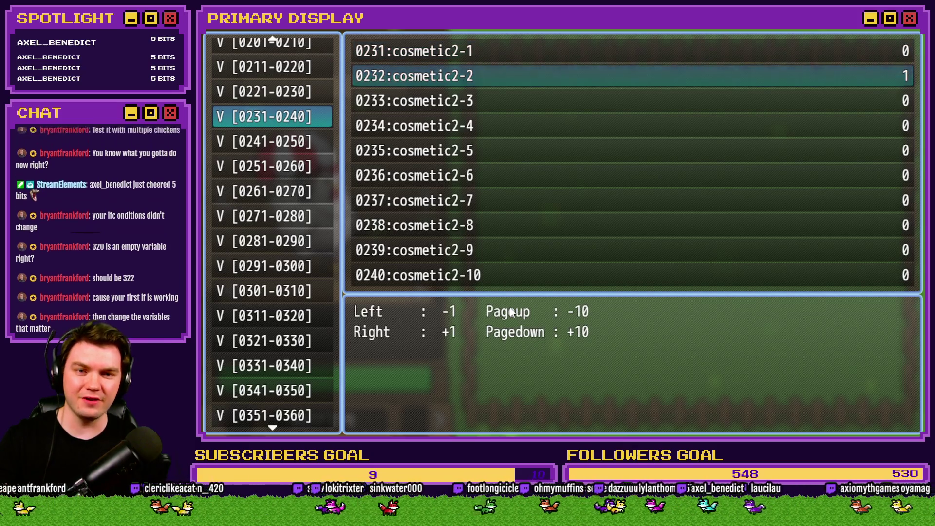
pyautogui.press('Escape')
pyautogui.press('Down')
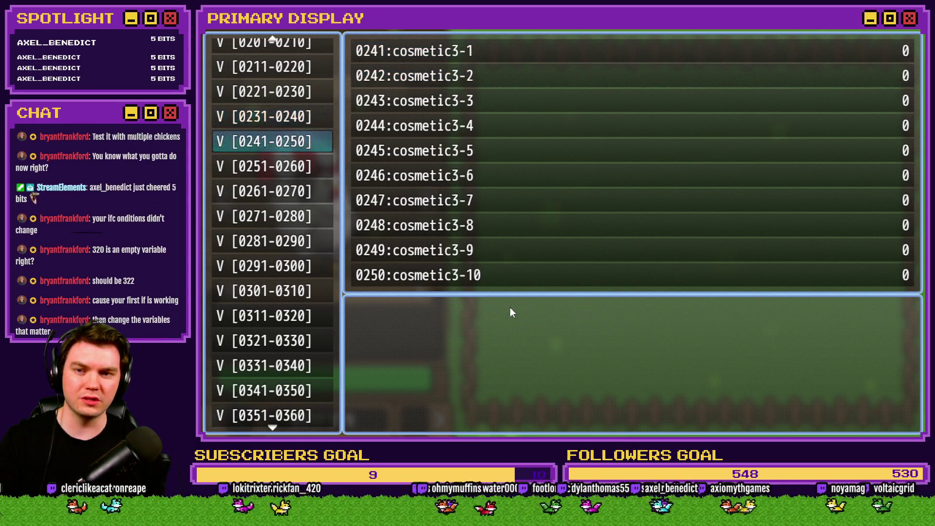
pyautogui.press('Return')
pyautogui.press('Down')
pyautogui.press('Right')
pyautogui.press('Escape')
pyautogui.press('Escape')
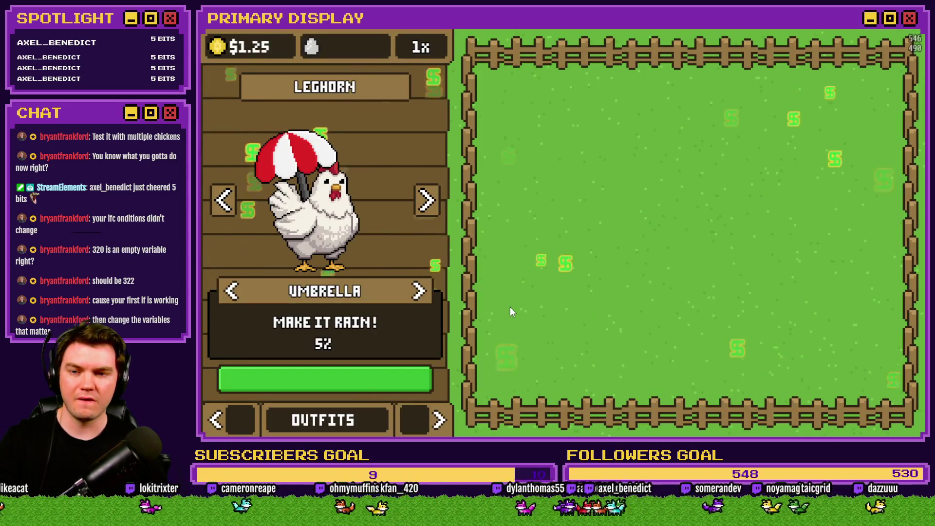
# Equip the Homebody and Popcorn Chicken with the Umbrella outfit.
pyautogui.click(427, 204)
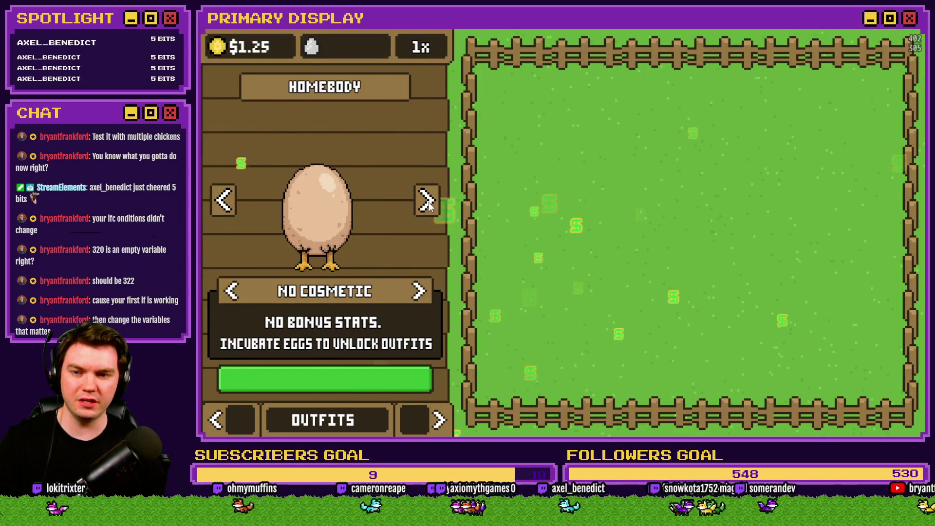
pyautogui.click(420, 292)
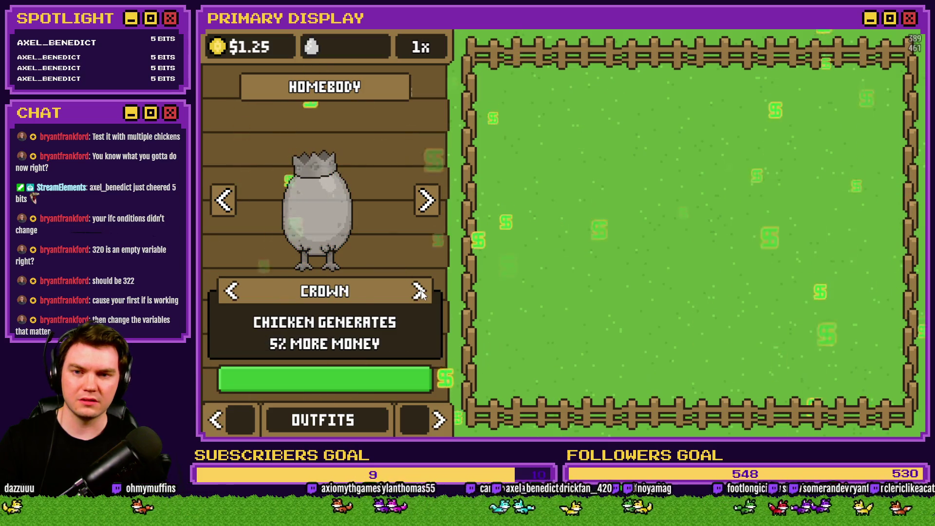
pyautogui.click(420, 291)
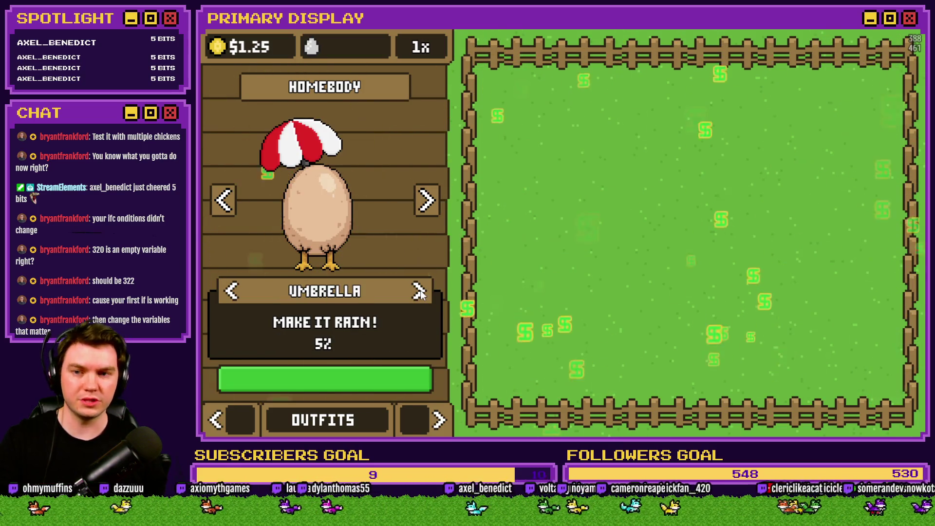
pyautogui.click(426, 204)
pyautogui.click(426, 204)
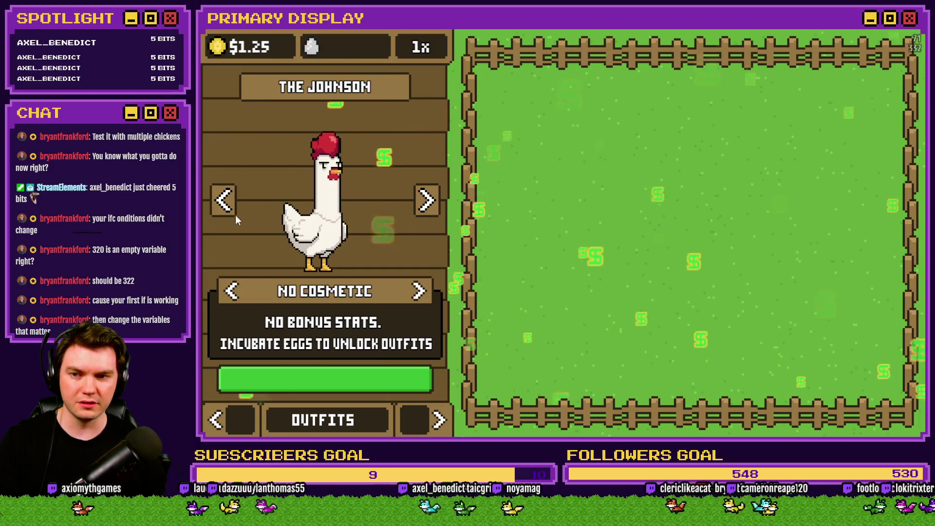
pyautogui.click(224, 200)
pyautogui.click(419, 291)
pyautogui.click(419, 291)
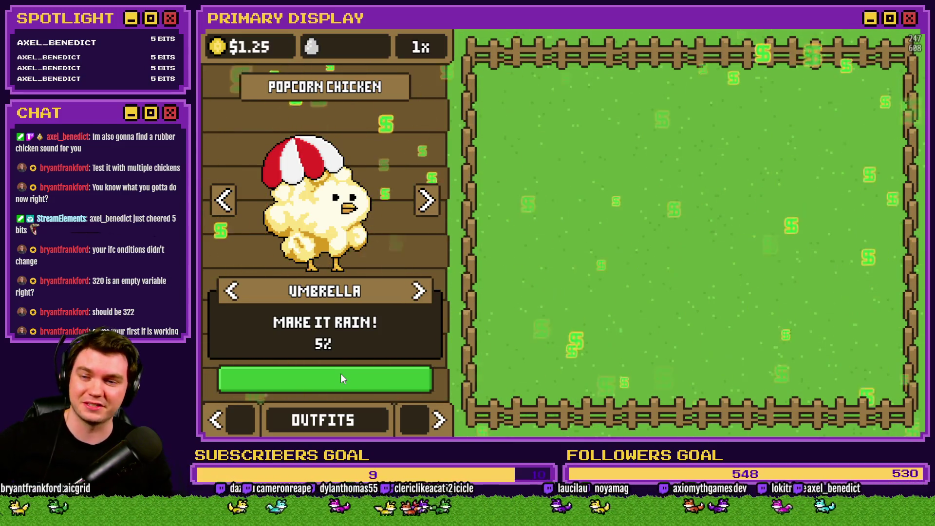
# Remove Popcorn Chicken's outfit and the Leghorn's Umbrella, then switch to the Chickens purchase list.
pyautogui.click(232, 291)
pyautogui.click(233, 293)
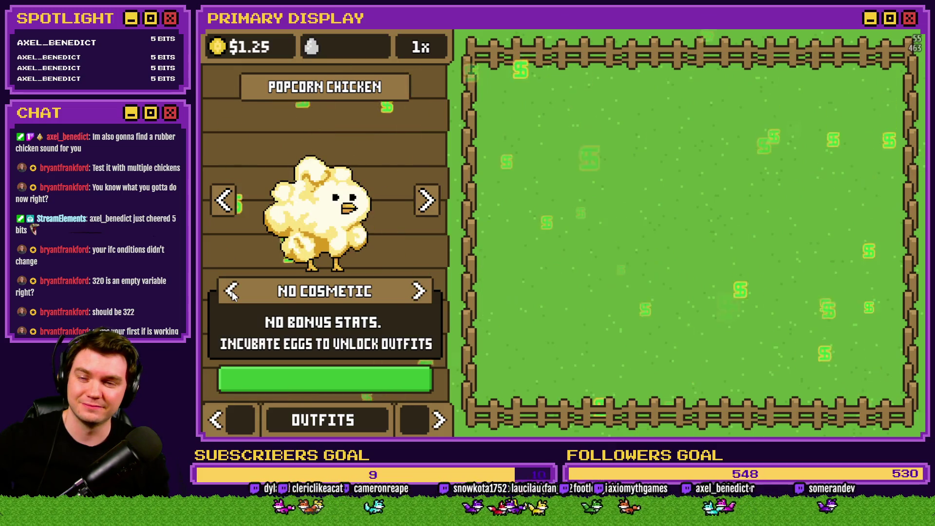
pyautogui.click(225, 202)
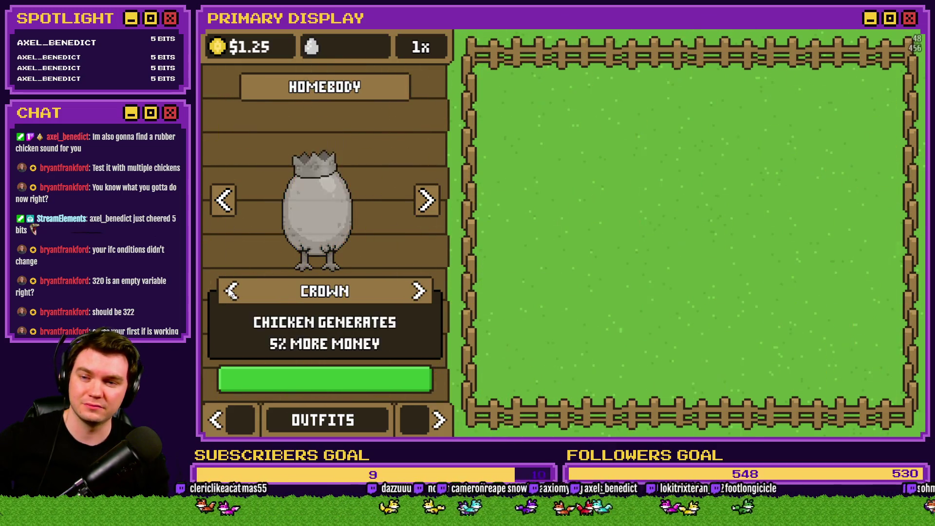
pyautogui.click(225, 203)
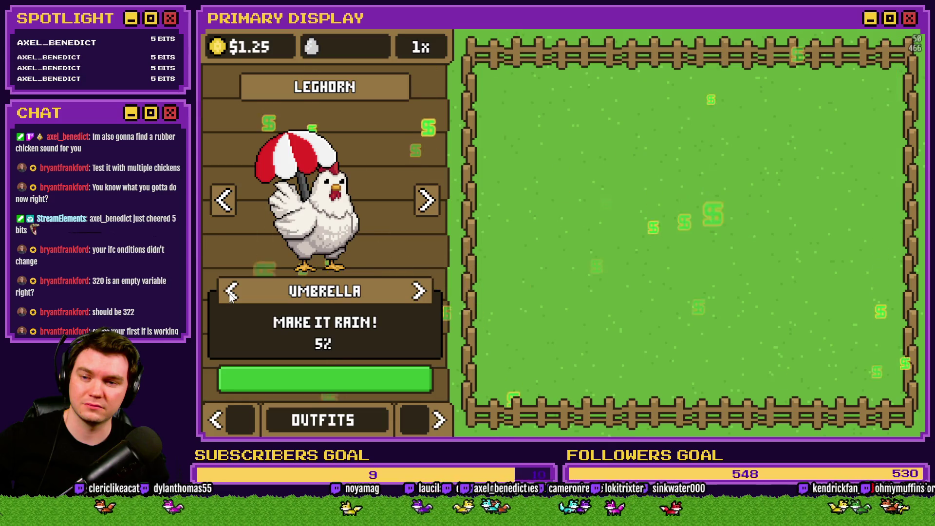
pyautogui.click(230, 292)
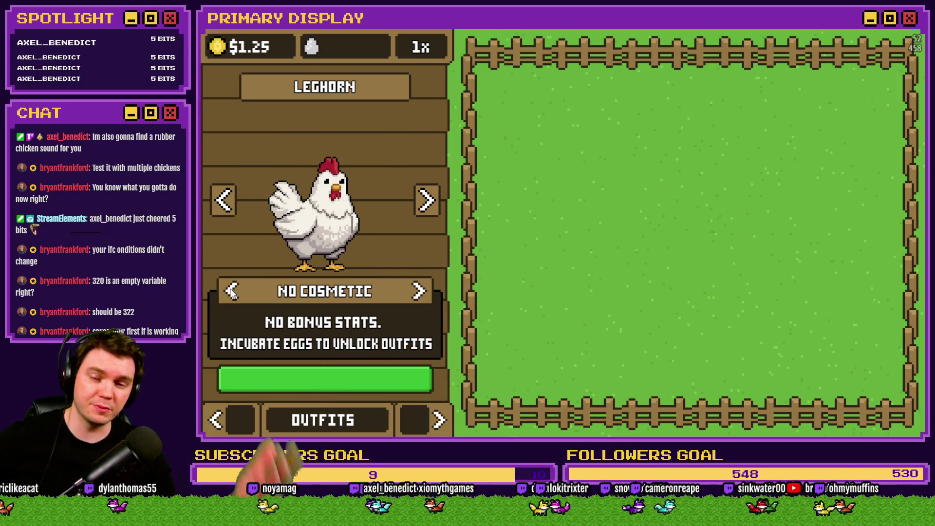
pyautogui.click(420, 291)
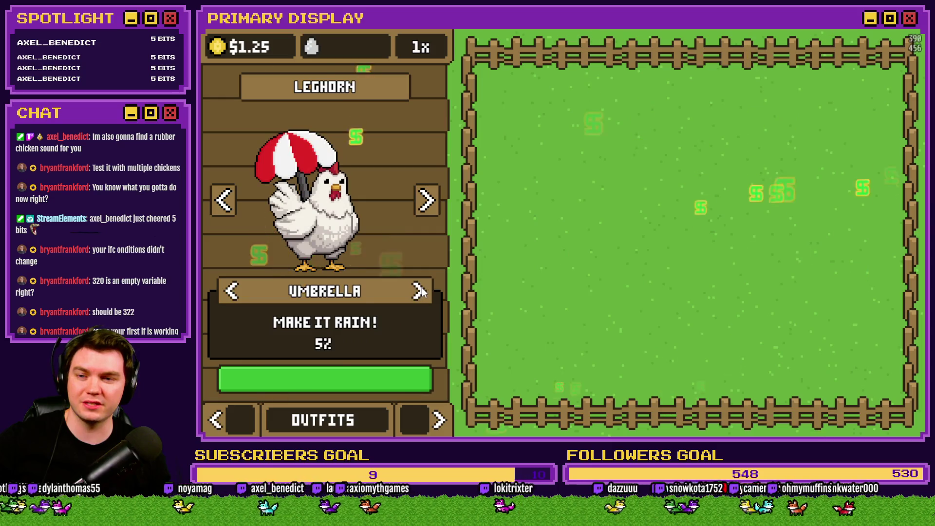
pyautogui.click(229, 291)
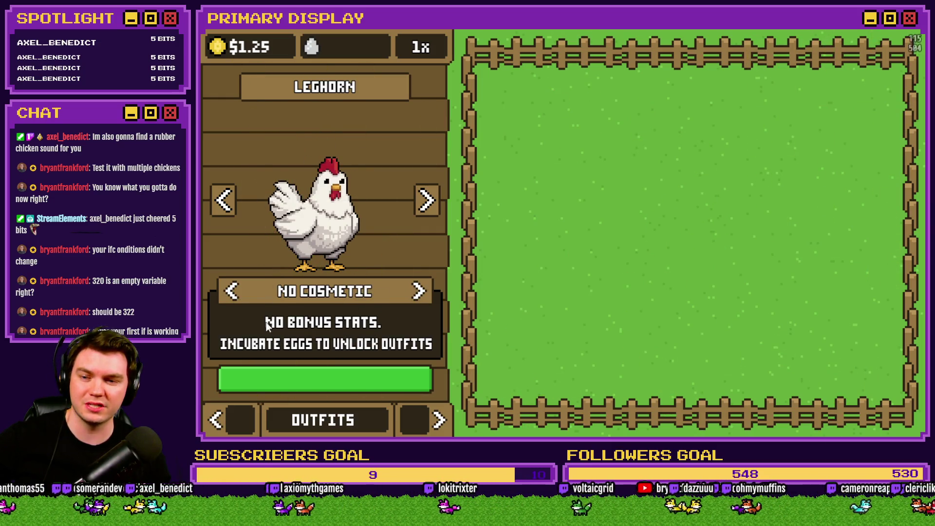
pyautogui.click(215, 421)
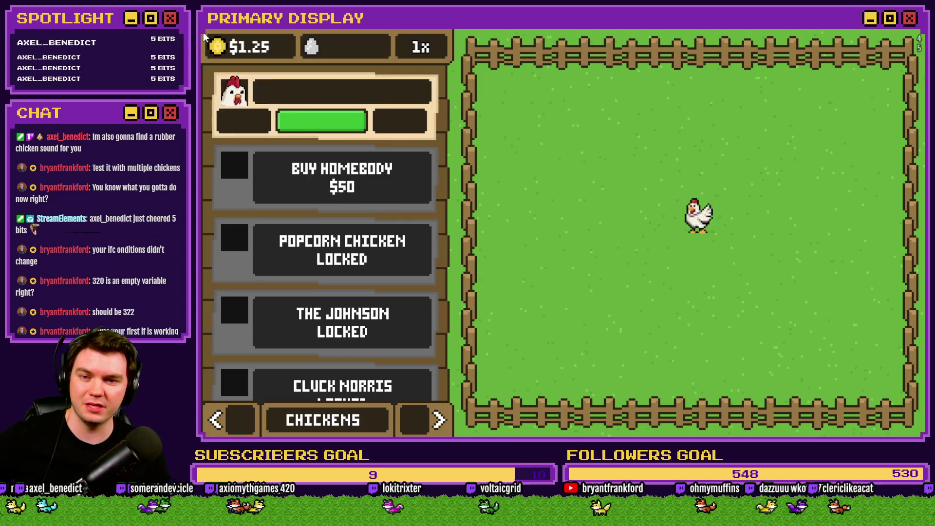
# Return to Outfits and give the Leghorn and the Homebody the Umbrella.
pyautogui.click(421, 425)
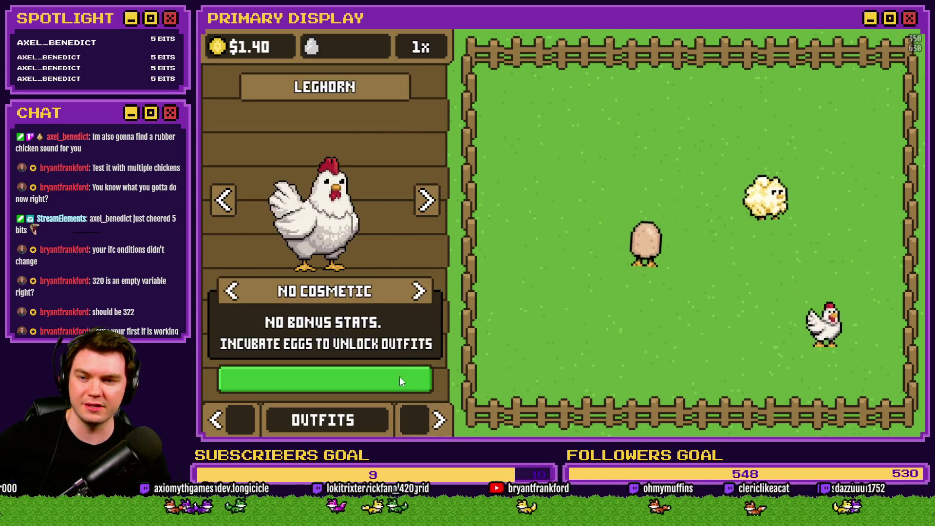
pyautogui.click(419, 292)
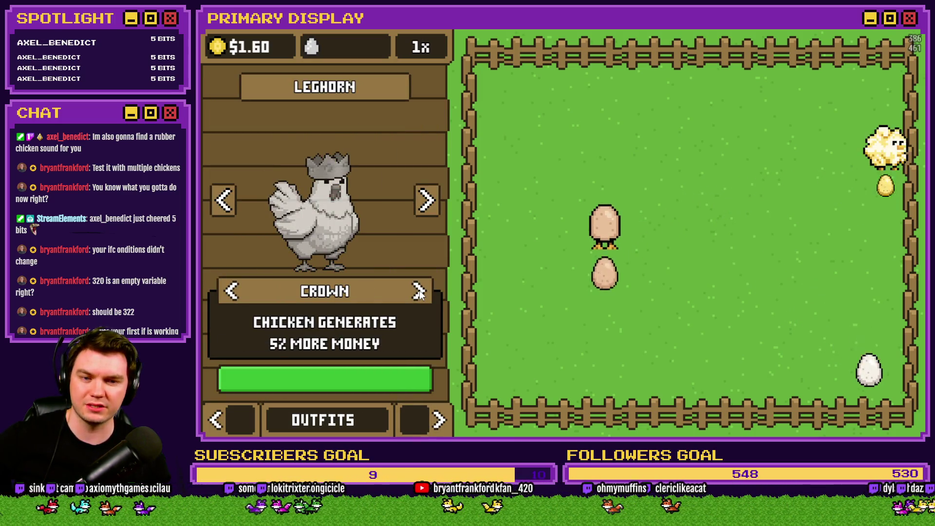
pyautogui.click(420, 293)
pyautogui.click(424, 200)
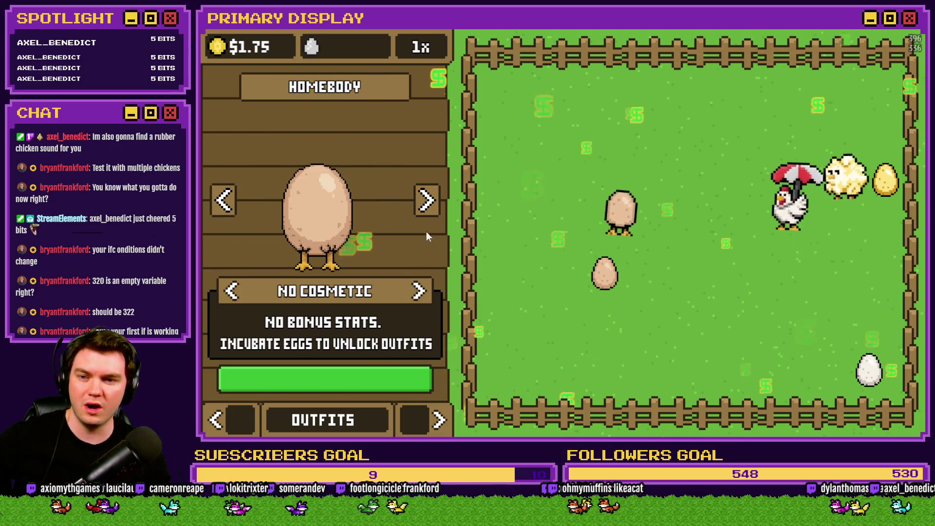
pyautogui.click(419, 291)
# Give The Johnson and the Popcorn Chicken the Umbrella as well.
pyautogui.click(428, 201)
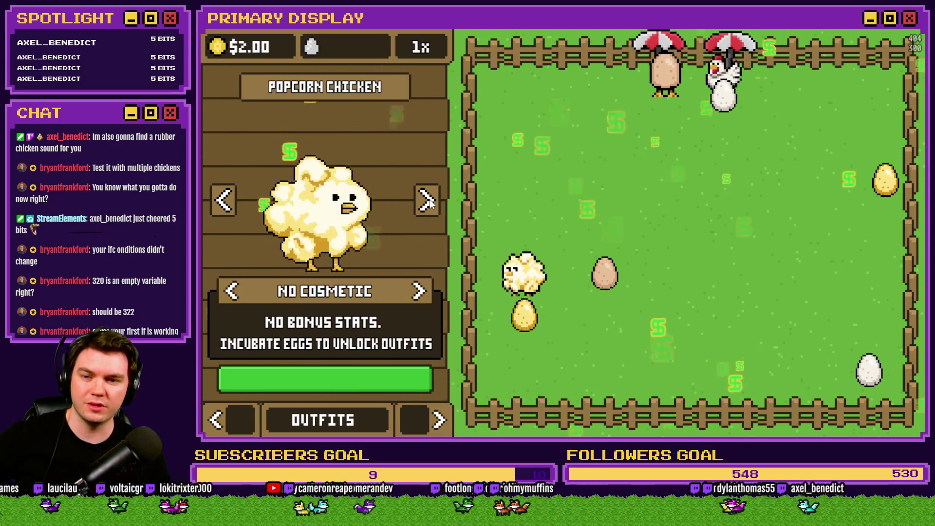
pyautogui.click(427, 201)
pyautogui.click(419, 291)
pyautogui.click(428, 200)
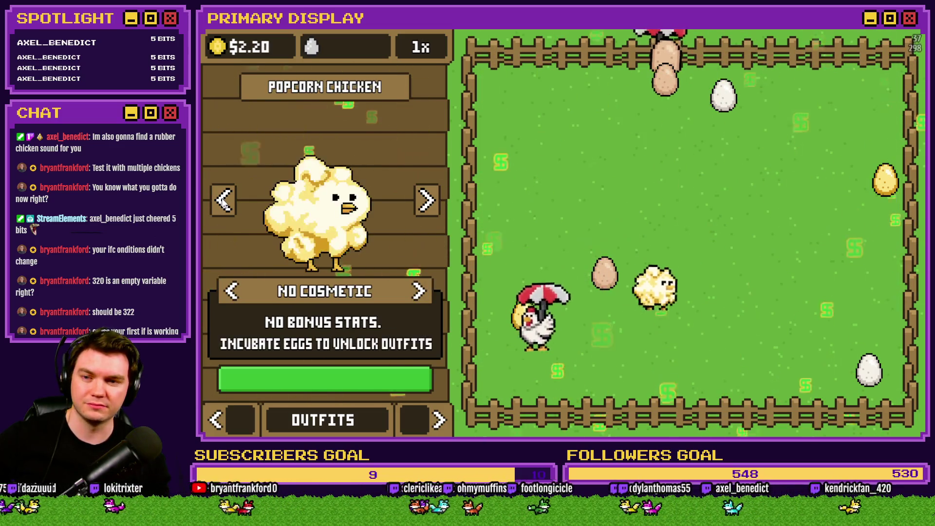
pyautogui.click(430, 203)
pyautogui.click(430, 203)
pyautogui.click(419, 291)
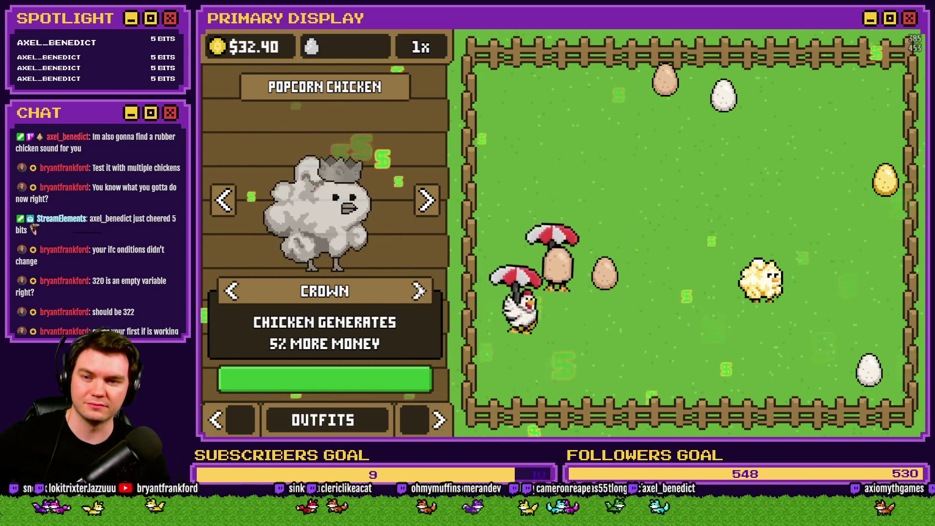
pyautogui.click(420, 291)
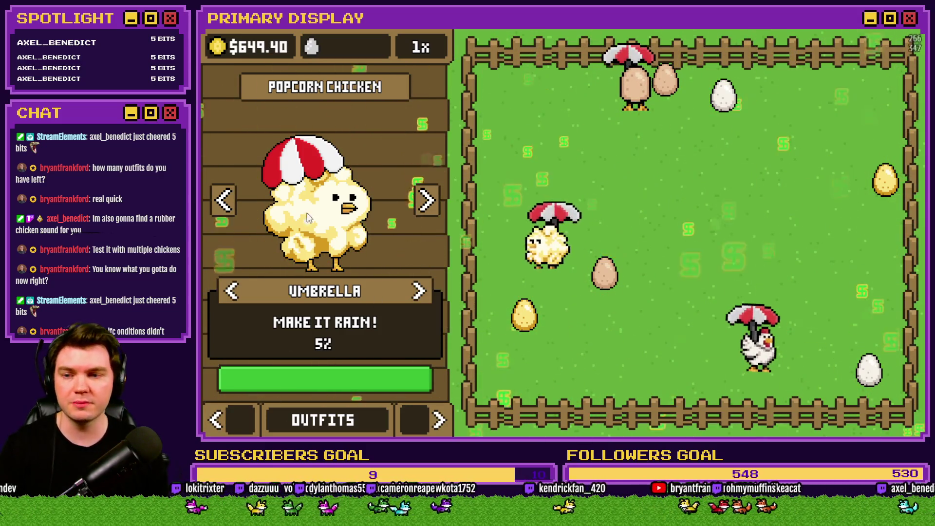
# Preview the Crown on the Homebody, Popcorn Chicken and Leghorn, returning the Leghorn to Umbrella.
pyautogui.click(225, 200)
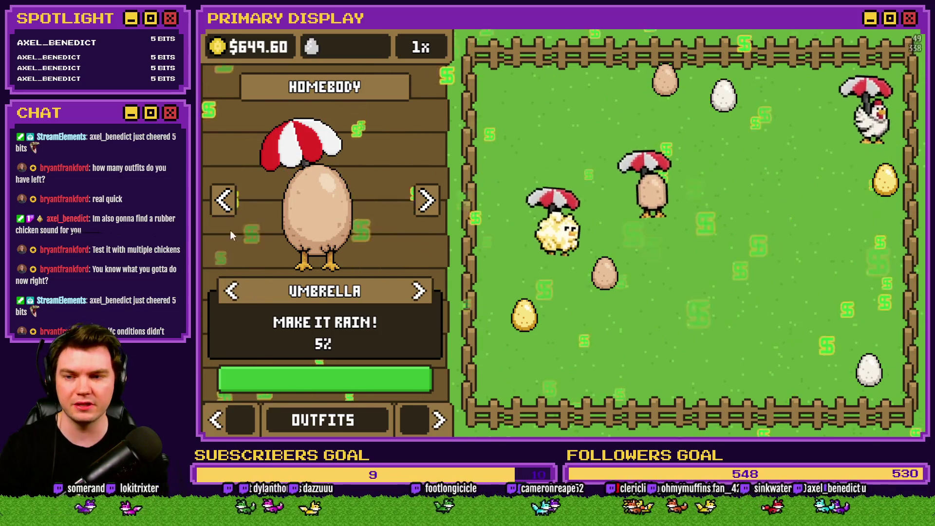
pyautogui.click(231, 290)
pyautogui.click(418, 201)
pyautogui.click(232, 291)
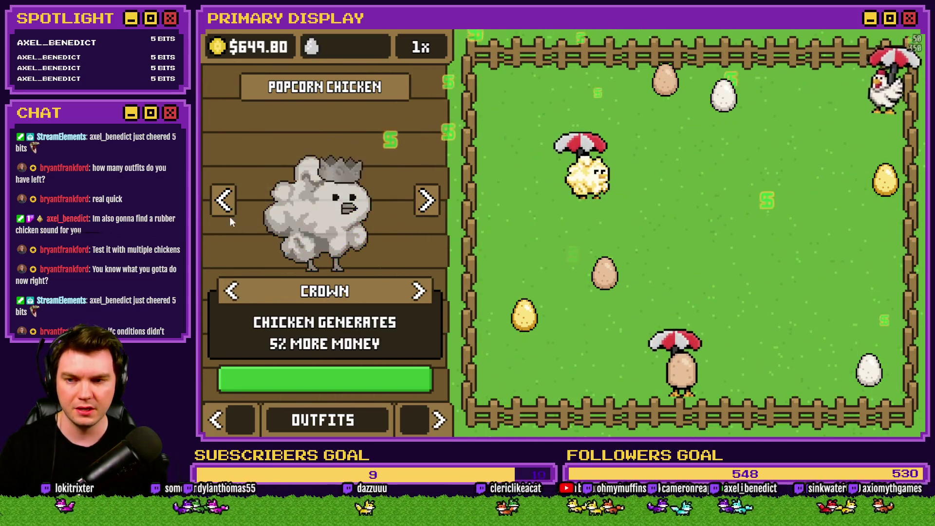
pyautogui.click(225, 200)
pyautogui.click(225, 201)
pyautogui.click(229, 290)
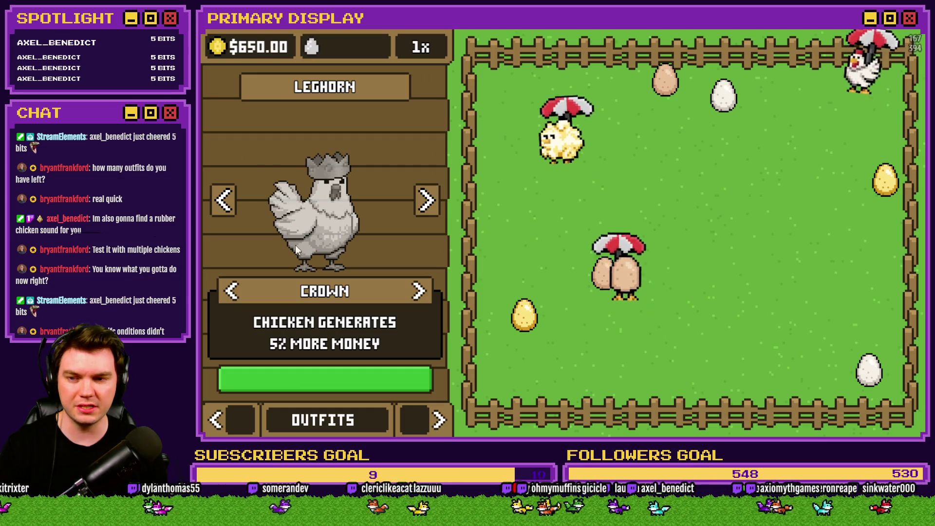
pyautogui.click(420, 292)
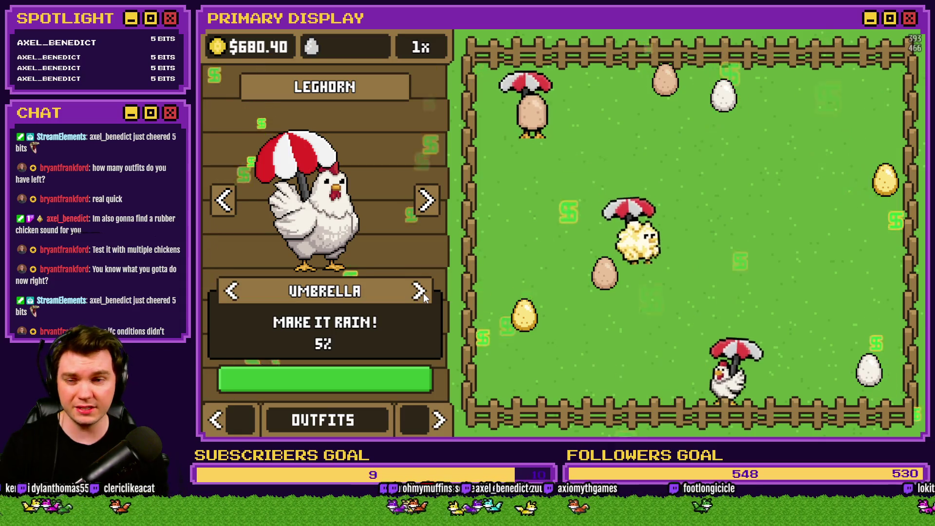
# Cycle the Leghorn through Chef's Hat, Boots, Gold Chain, Top Hat and Shades, ending on Chef's Hat.
pyautogui.click(420, 292)
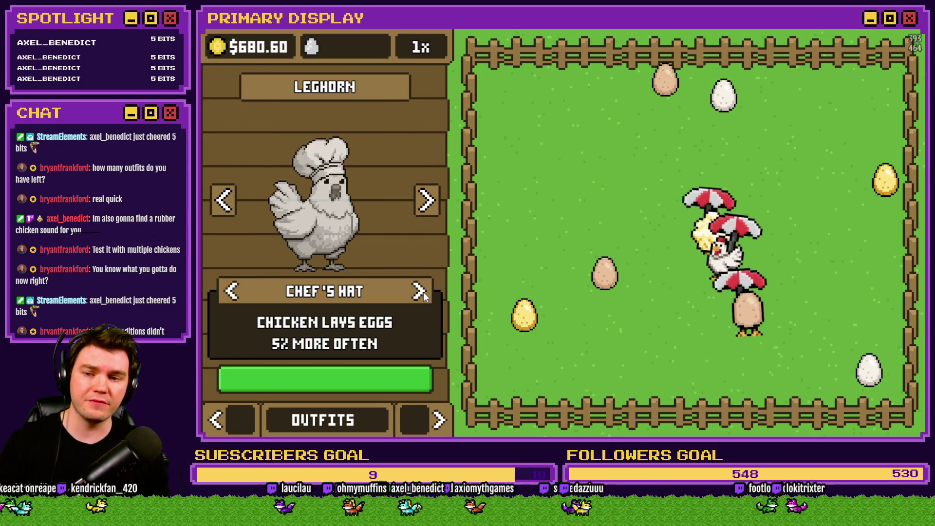
pyautogui.click(420, 291)
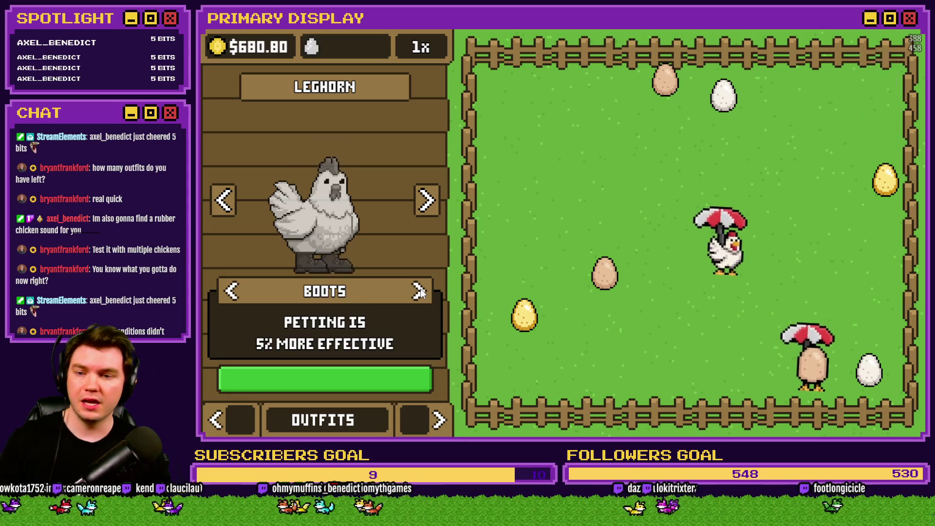
pyautogui.click(420, 291)
pyautogui.click(420, 291)
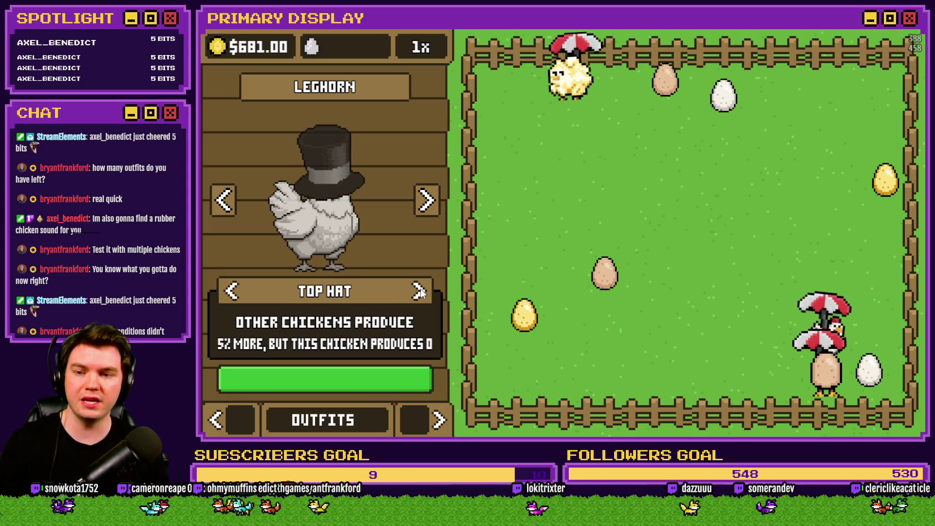
pyautogui.click(420, 292)
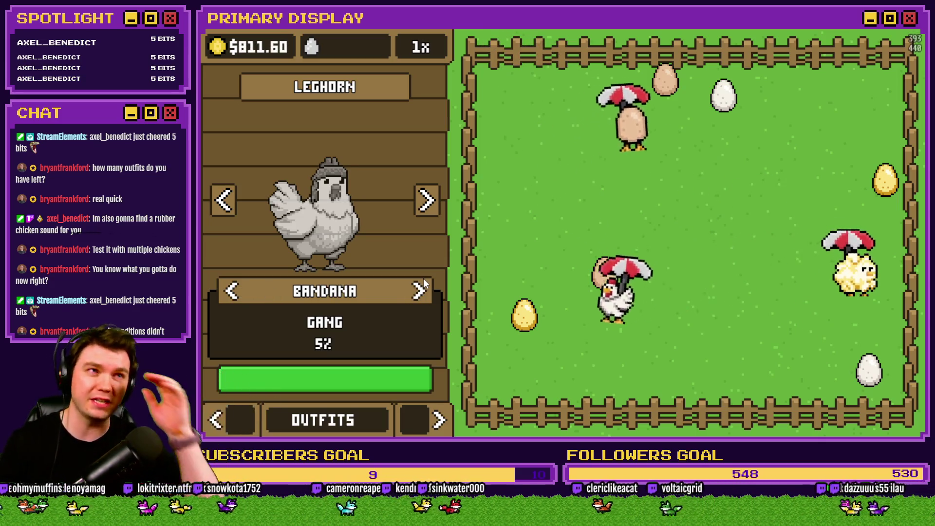
pyautogui.click(421, 290)
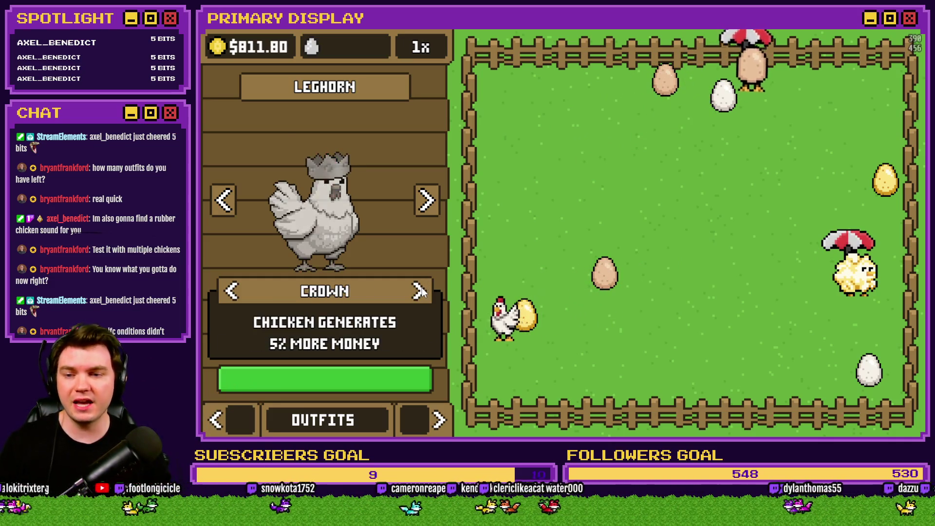
pyautogui.click(421, 290)
pyautogui.click(420, 292)
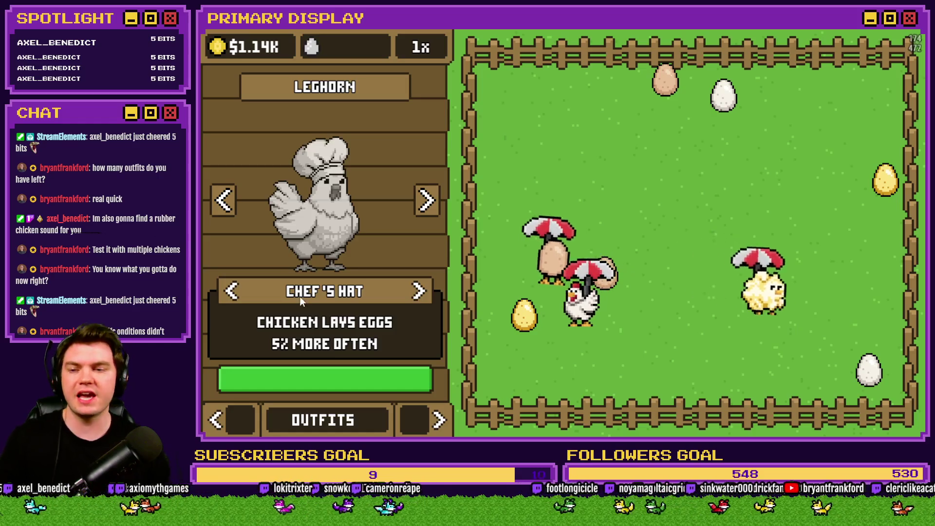
# Return to the Leghorn, clear its cosmetic, then preview the Crown.
pyautogui.click(227, 199)
pyautogui.click(436, 206)
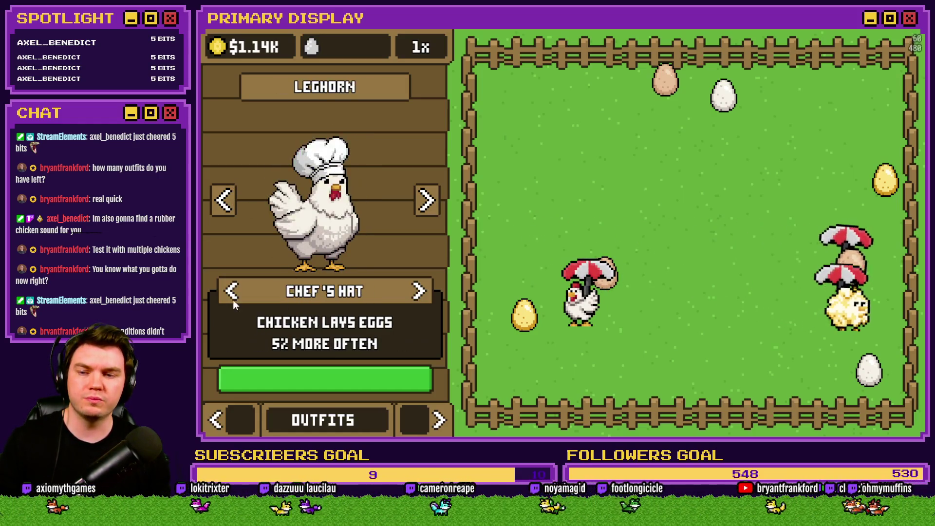
pyautogui.click(232, 298)
pyautogui.click(232, 298)
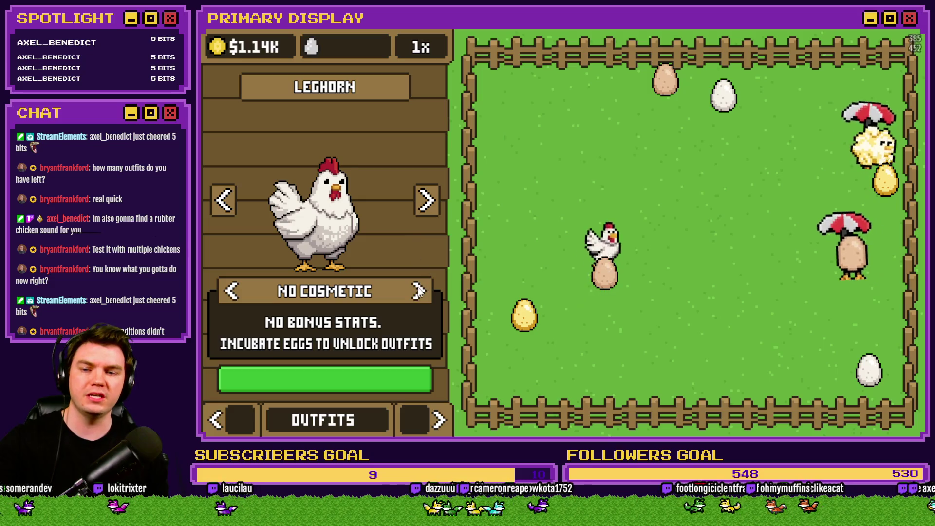
pyautogui.click(417, 294)
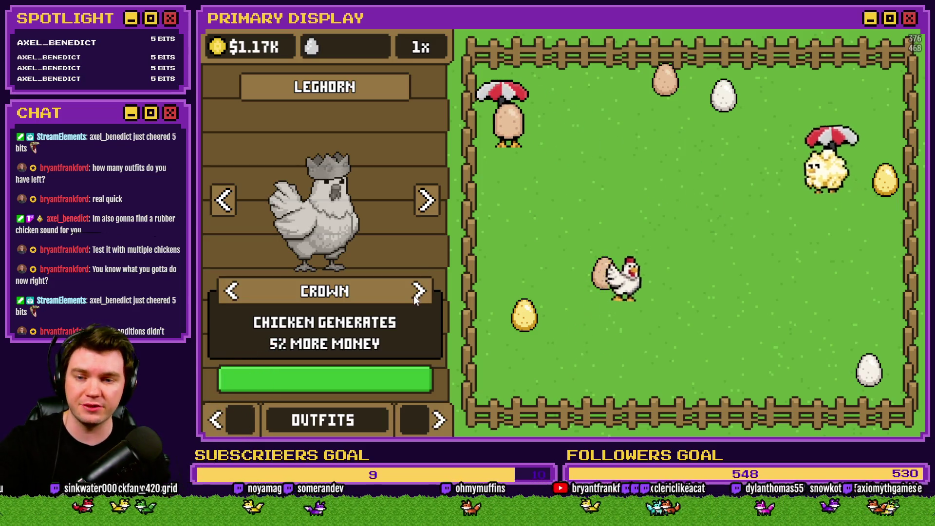
# Cycle the Leghorn through Umbrella, Chef's Hat, Top Hat, Bow Tie and Bandana, settling on Crown.
pyautogui.click(416, 298)
pyautogui.click(415, 299)
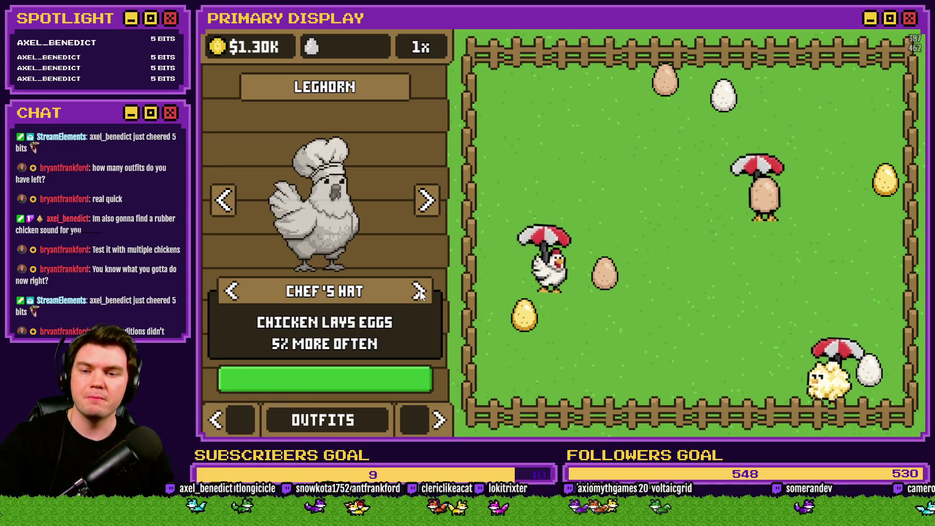
pyautogui.click(419, 292)
pyautogui.click(419, 292)
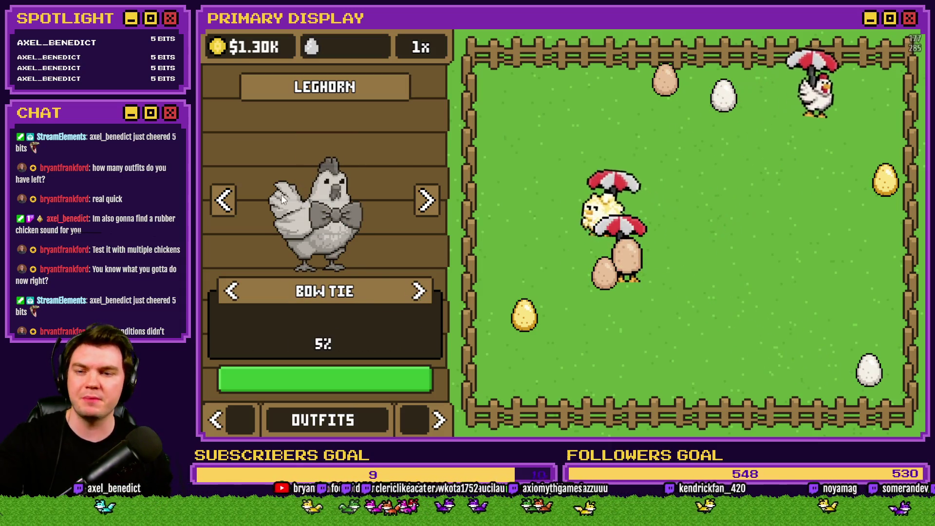
pyautogui.click(419, 291)
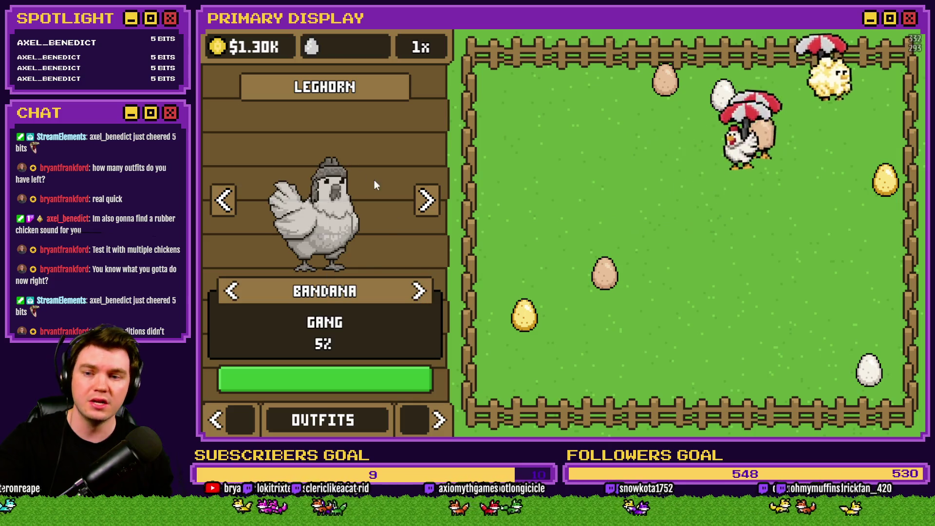
pyautogui.click(419, 291)
pyautogui.click(420, 291)
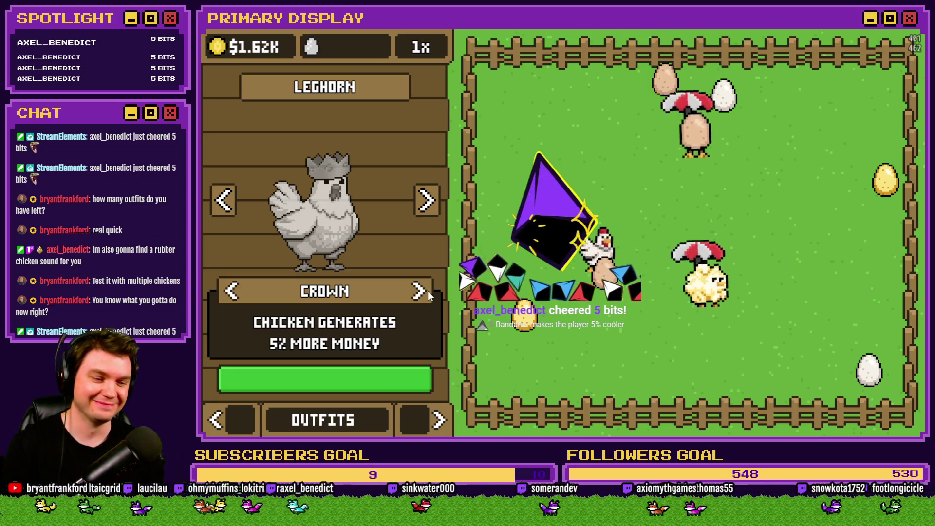
# Switch the Leghorn's outfit to Bandana, then step to Goldie Oldie and back to confirm it.
pyautogui.click(232, 291)
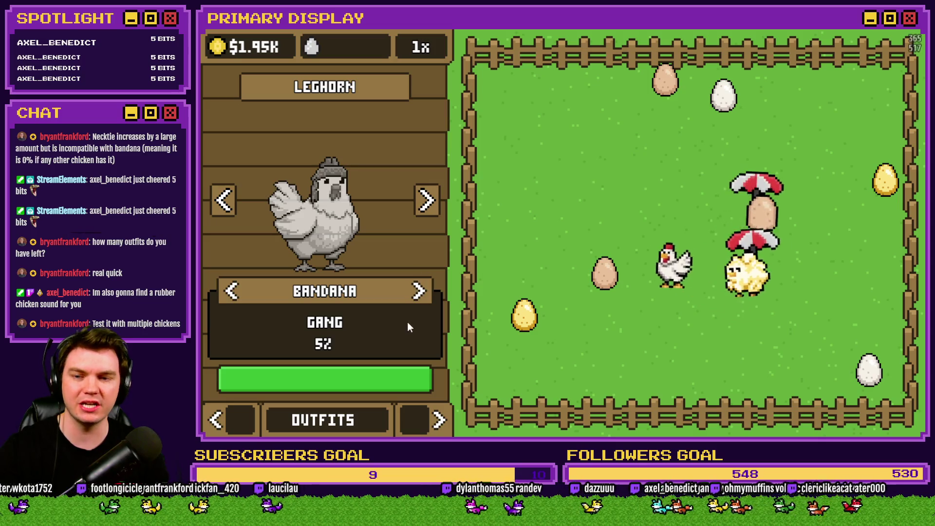
pyautogui.click(225, 202)
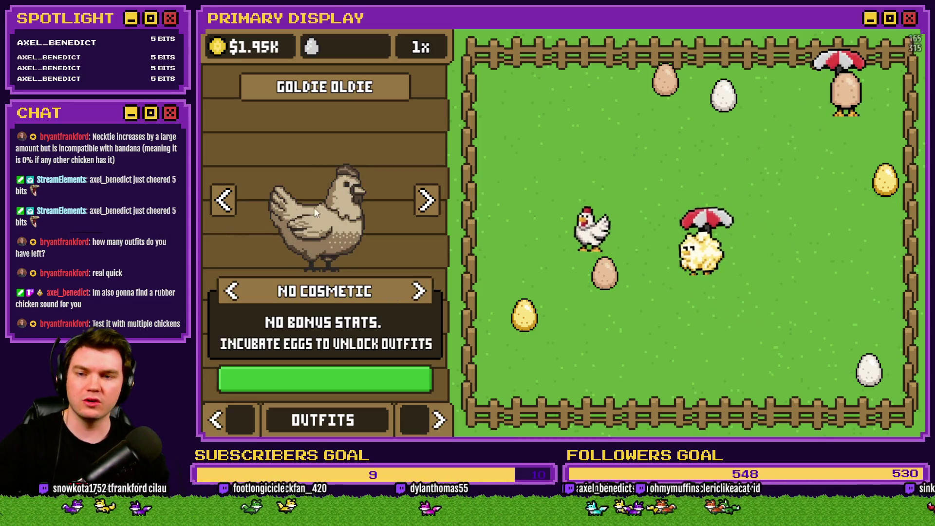
pyautogui.click(419, 198)
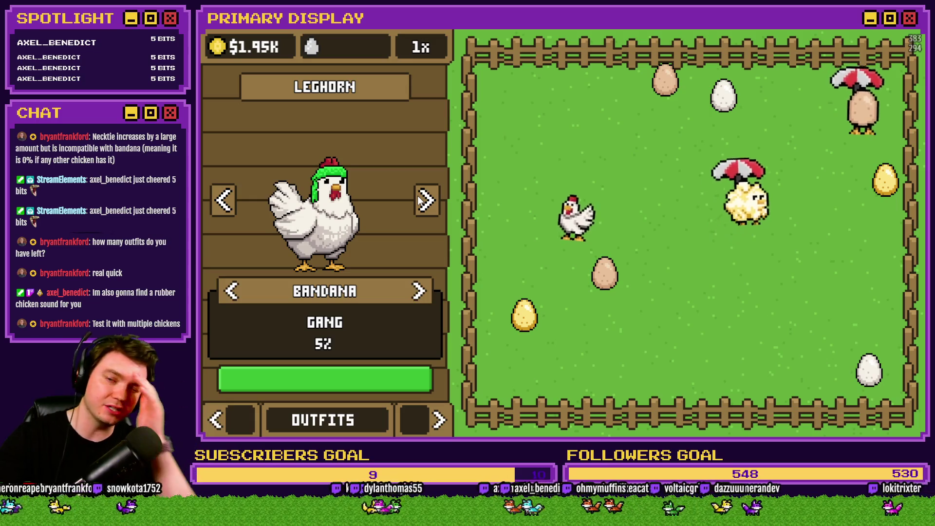